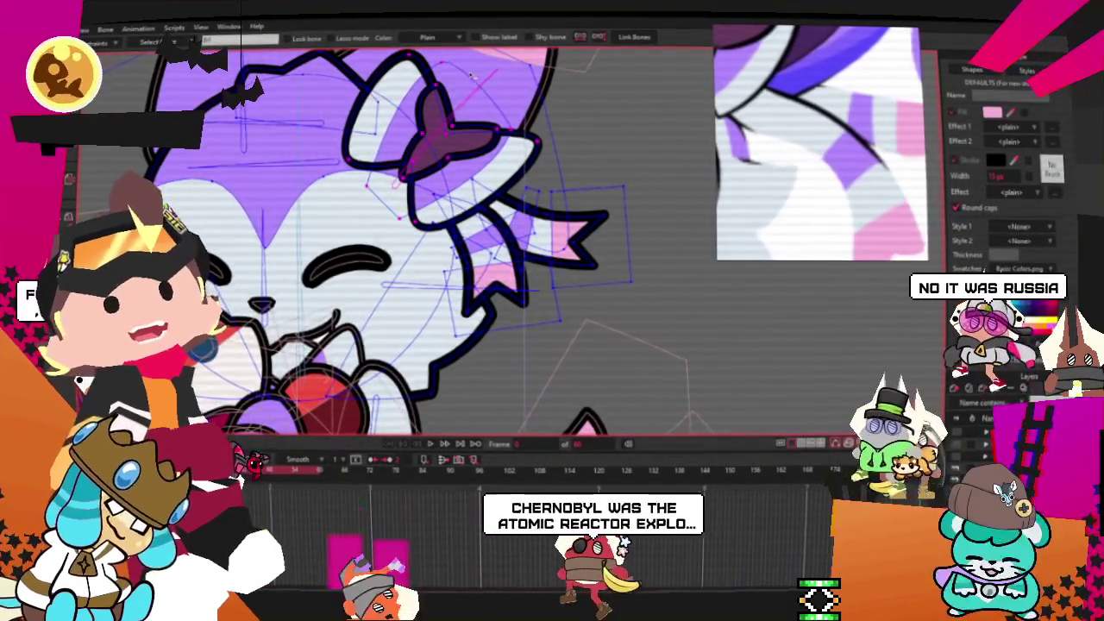
# Step: Select the bone beside the bow and switch to point editing
pyautogui.scroll(2, 472, 75)
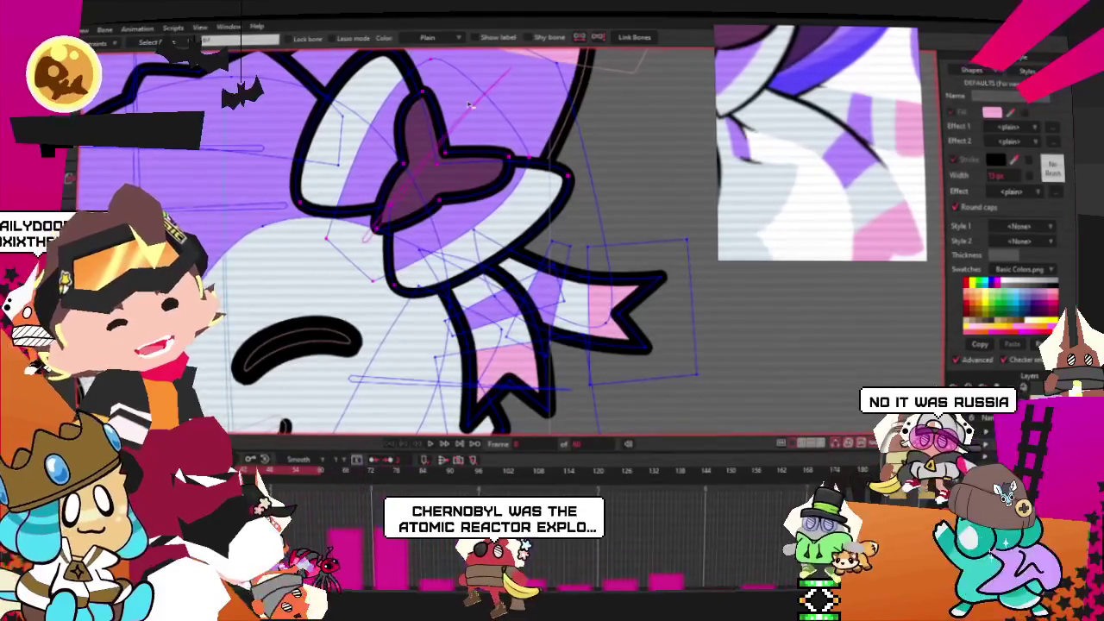
pyautogui.click(471, 105)
pyautogui.click(478, 105)
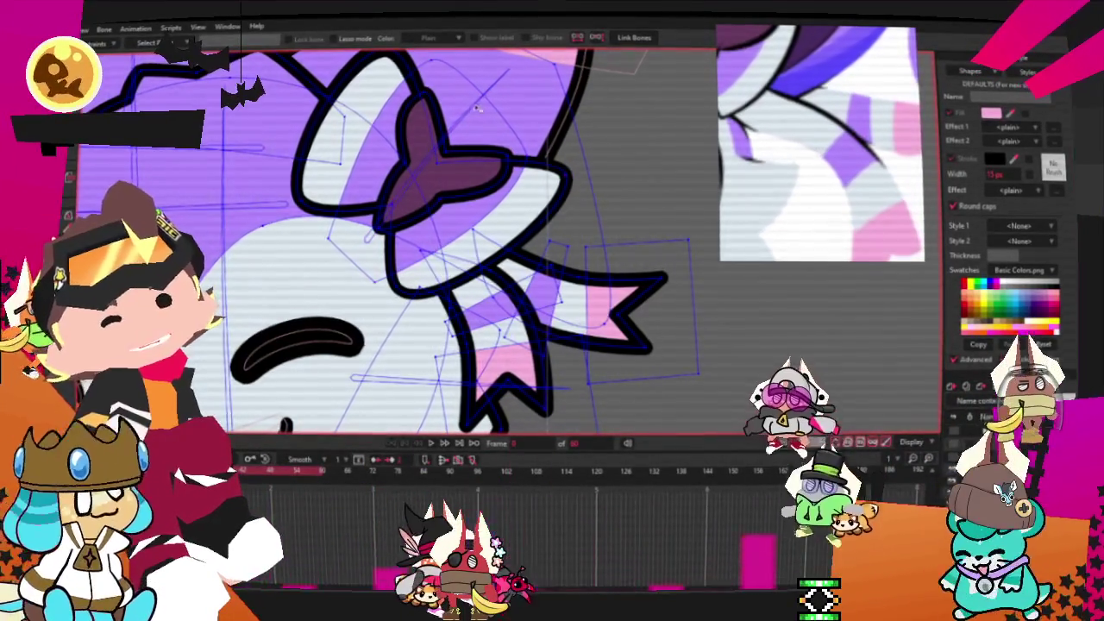
pyautogui.press('g')
pyautogui.scroll(2, 564, 384)
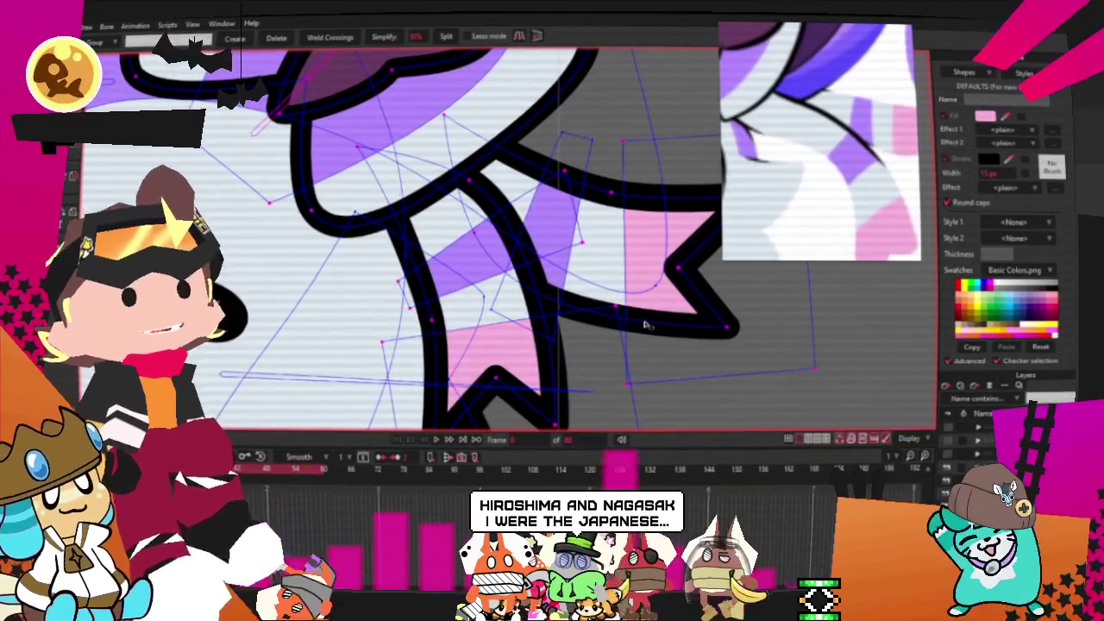
pyautogui.scroll(-3, 559, 280)
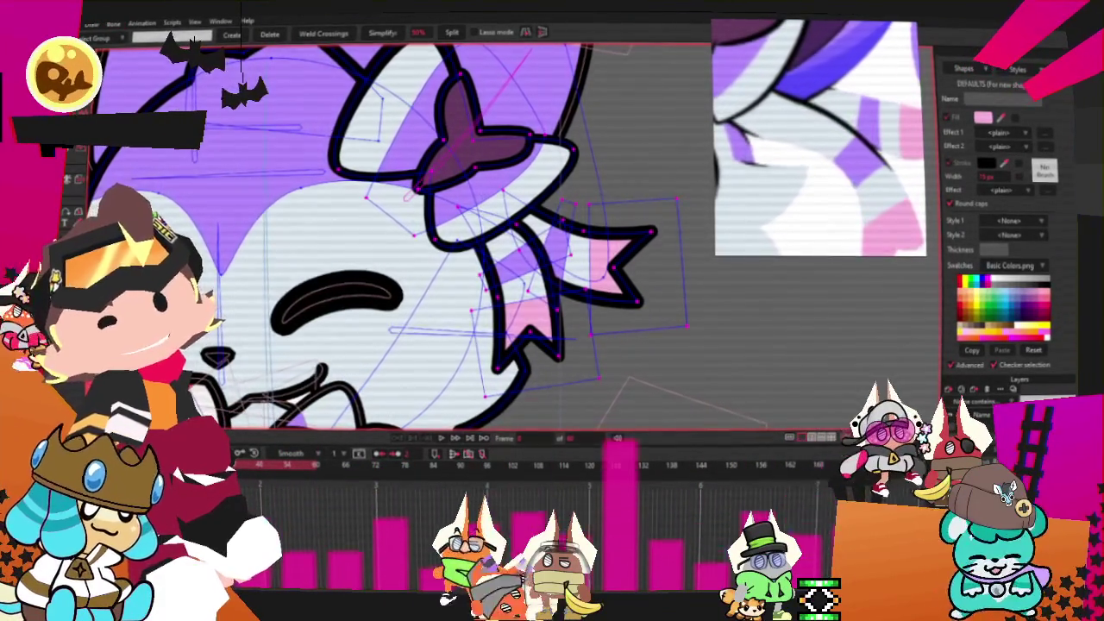
# Step: Cycle through the bone and Bind Points tools, then return to Select Points
pyautogui.hotkey('alt', 'f')
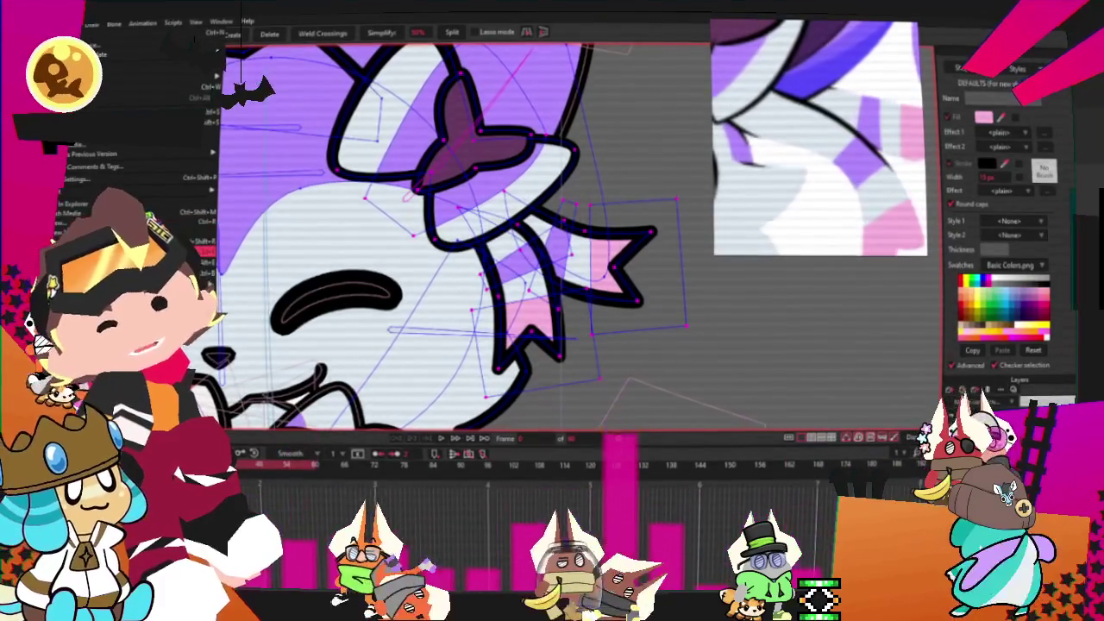
pyautogui.press('Escape')
pyautogui.press('b')
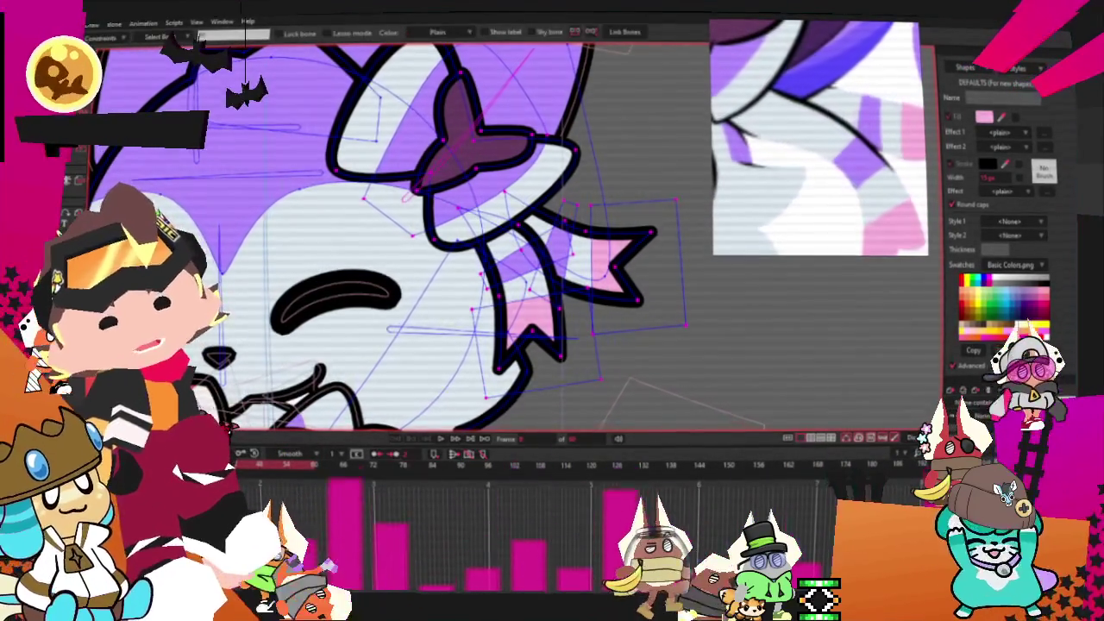
pyautogui.press('i')
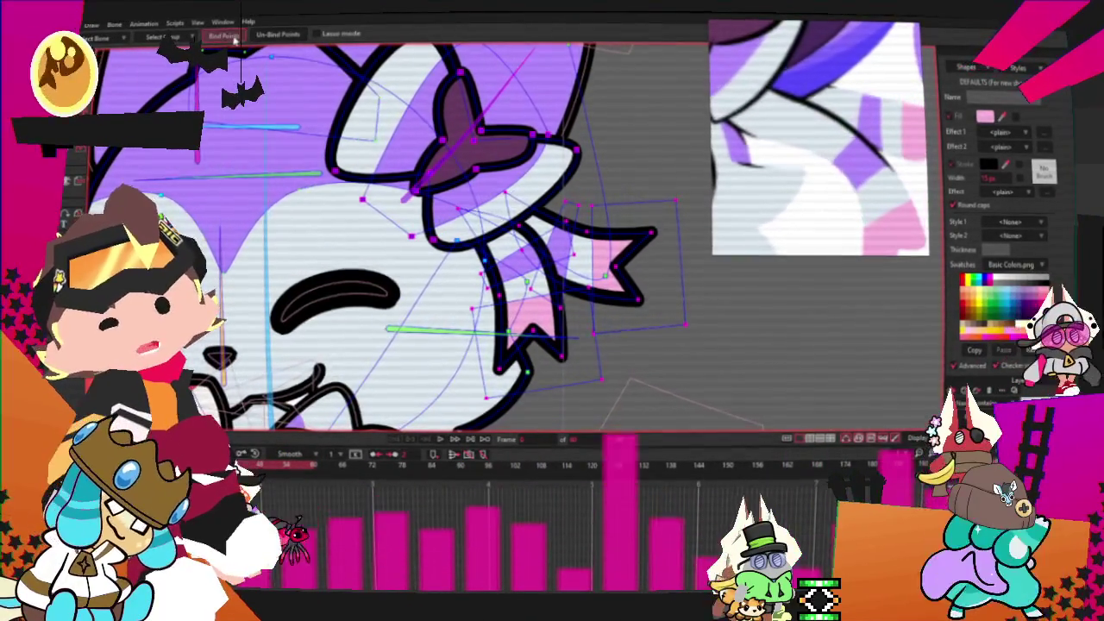
pyautogui.scroll(-3, 397, 242)
pyautogui.scroll(-3, 397, 258)
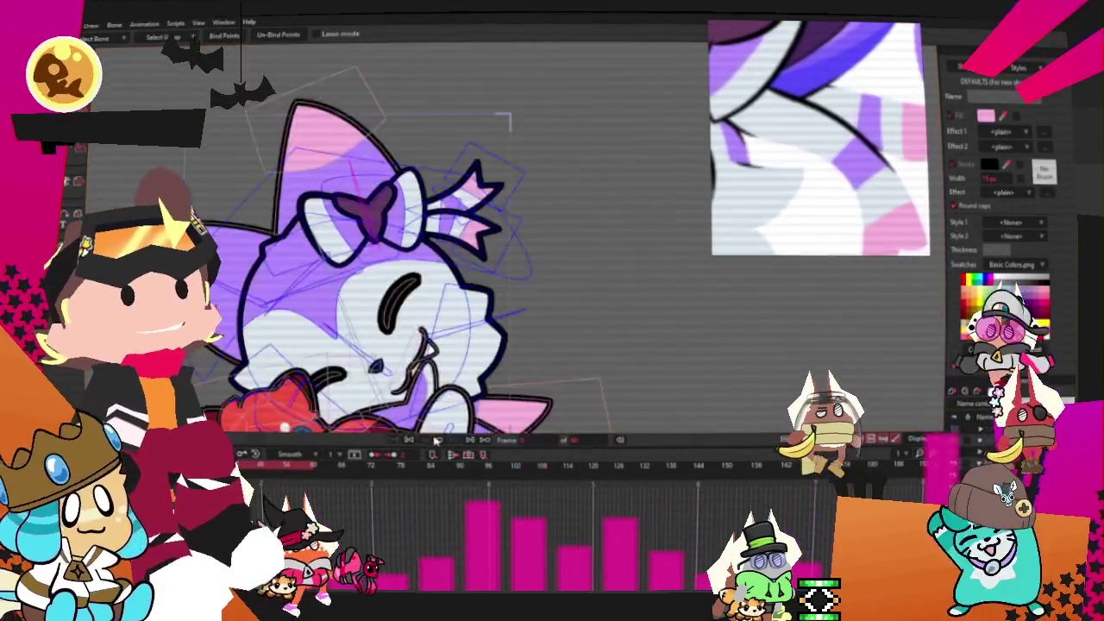
pyautogui.press('g')
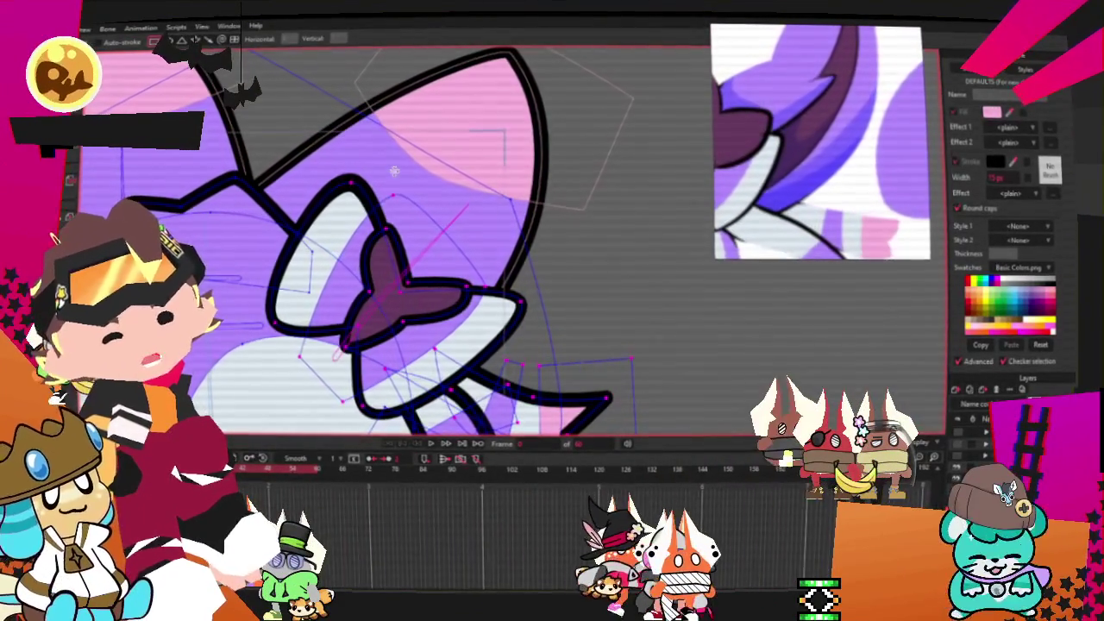
# Step: With Select Shape, deselect and reselect the dark purple rectangle over the ear
pyautogui.press('g')
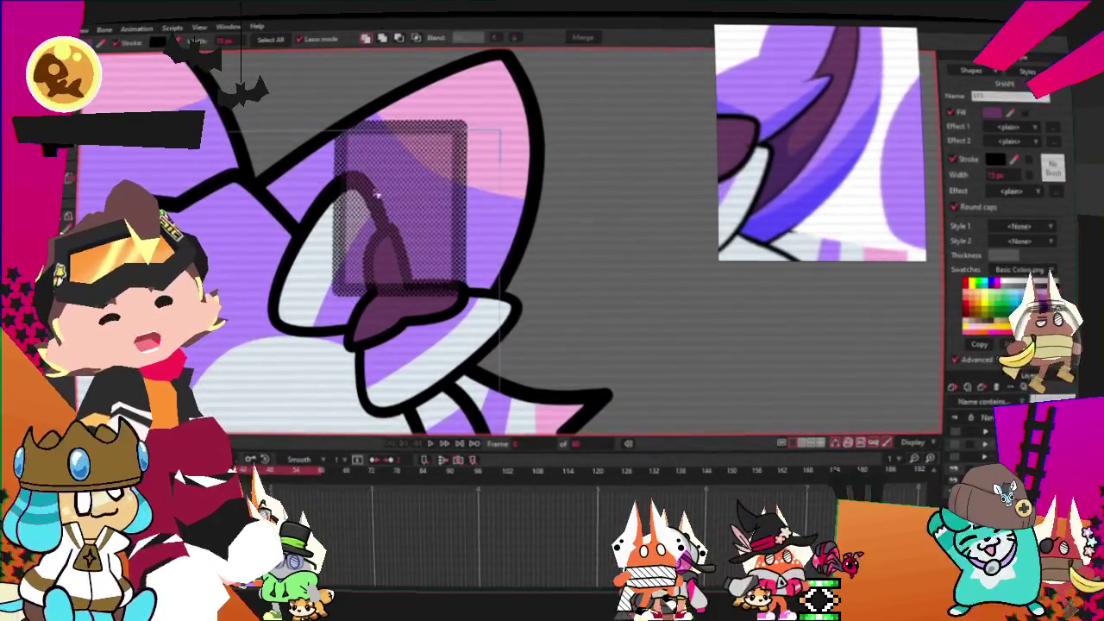
pyautogui.click(640, 234)
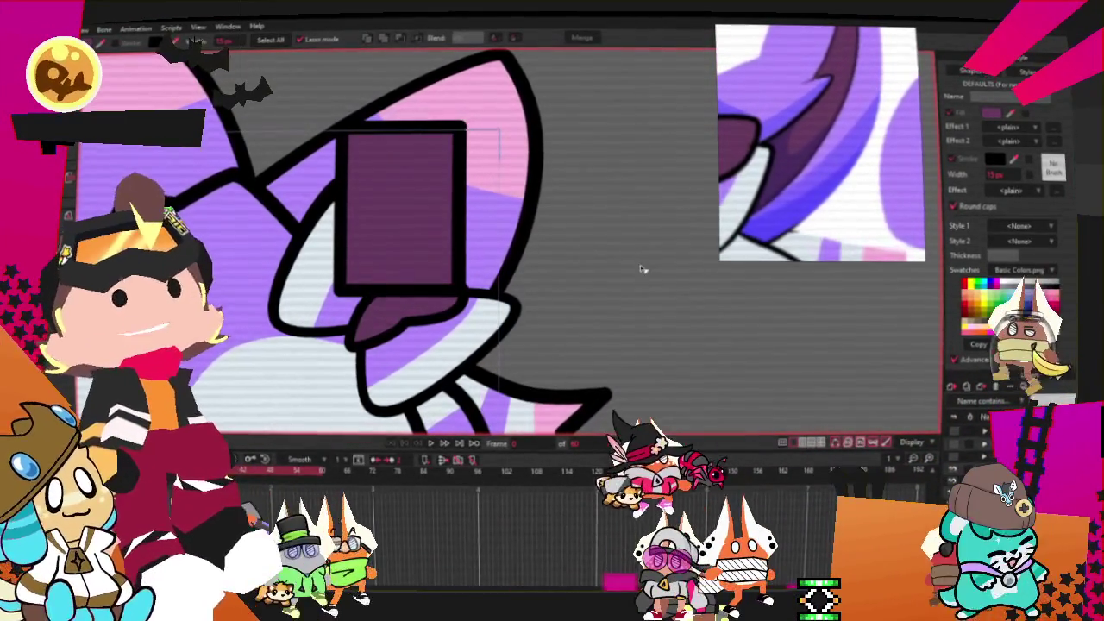
pyautogui.click(444, 216)
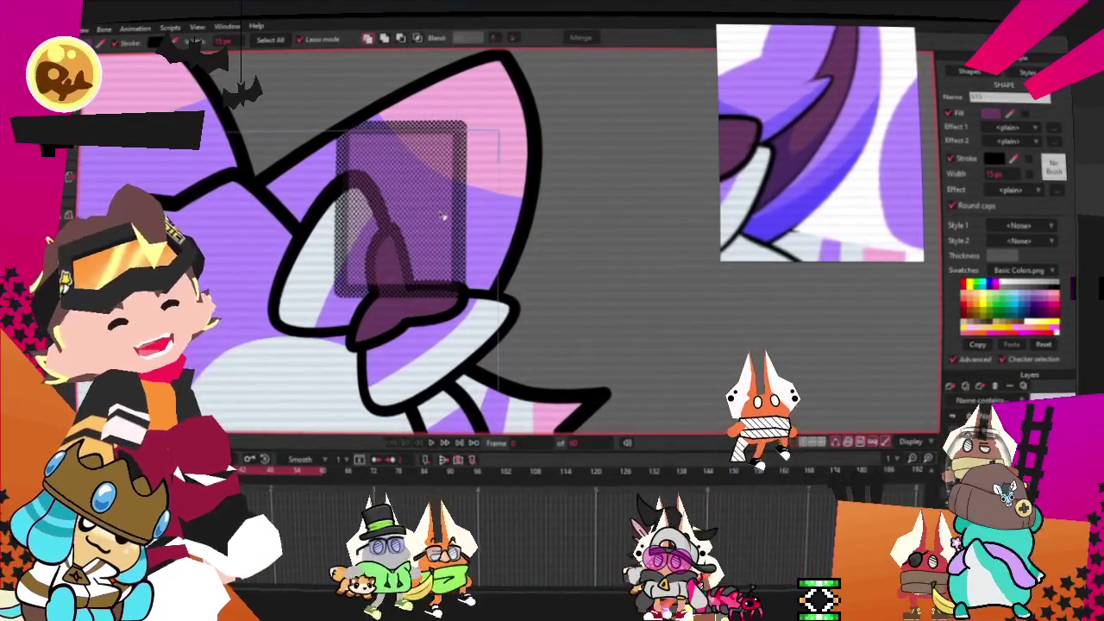
pyautogui.scroll(-4, 442, 207)
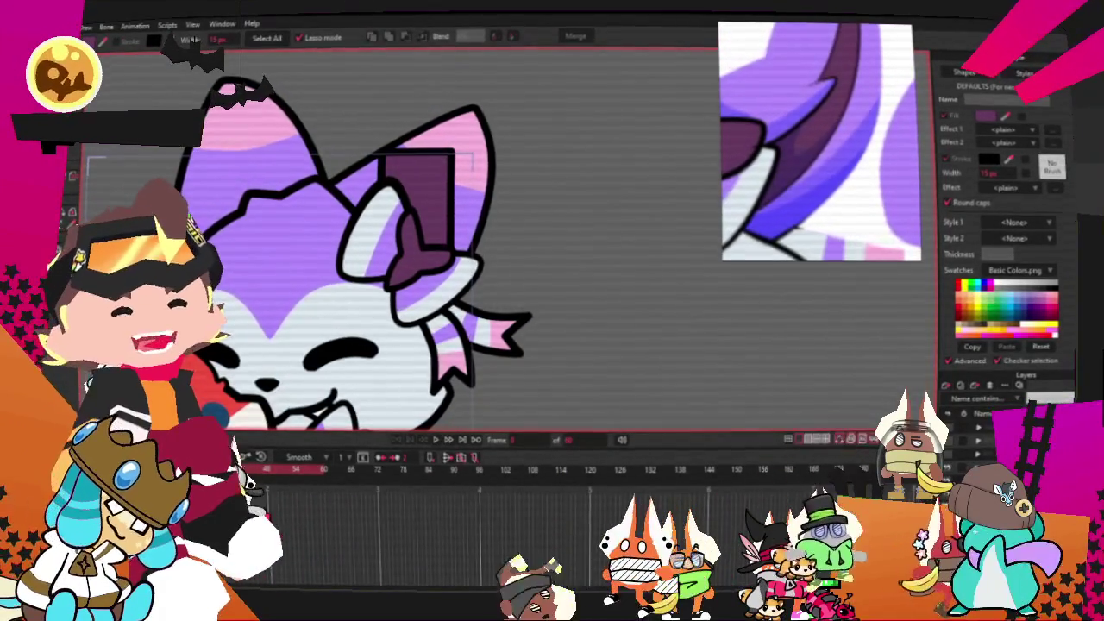
# Step: Drag the purple rectangle's corners down and up-right to form a pointed wedge inside the ear
pyautogui.press('t')
pyautogui.scroll(3, 425, 153)
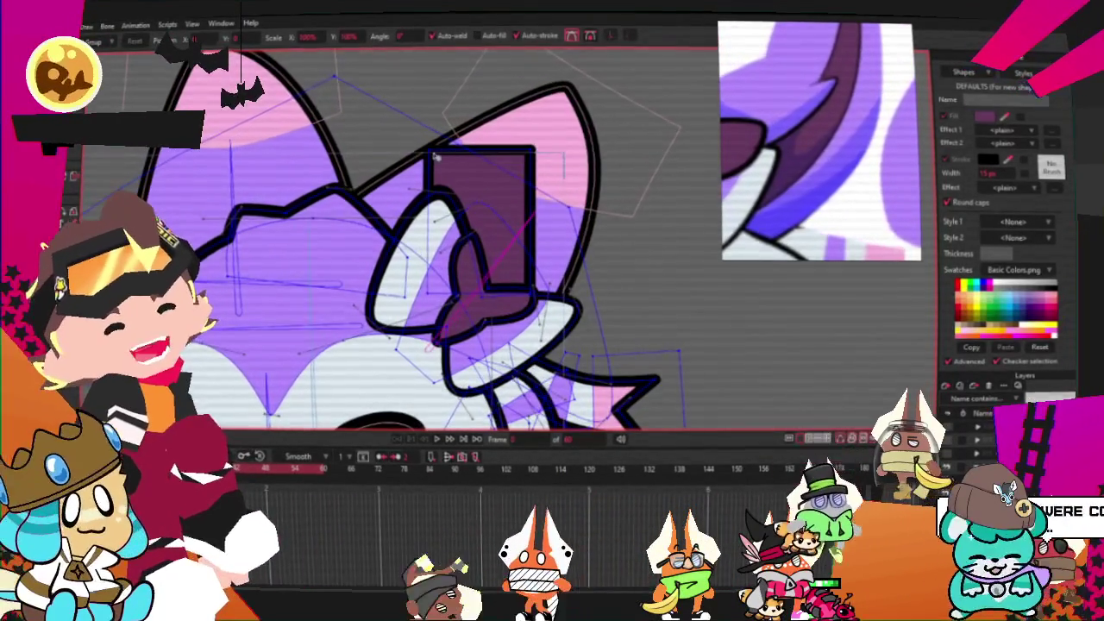
pyautogui.moveTo(426, 153); pyautogui.dragTo(452, 235)
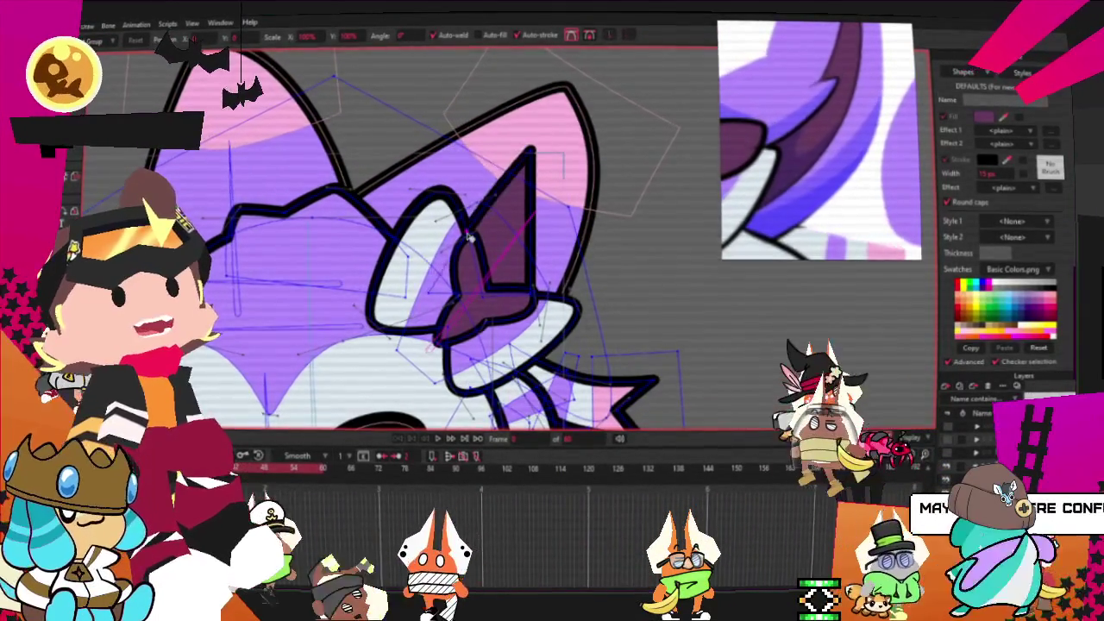
pyautogui.moveTo(533, 154); pyautogui.dragTo(553, 149)
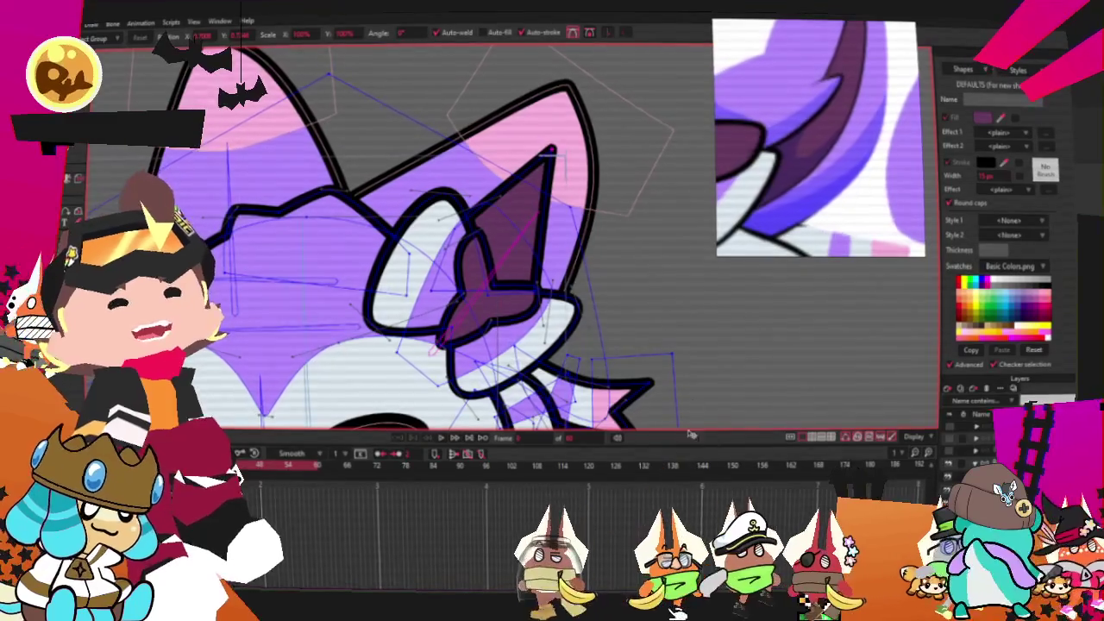
pyautogui.scroll(2, 518, 302)
pyautogui.scroll(2, 518, 302)
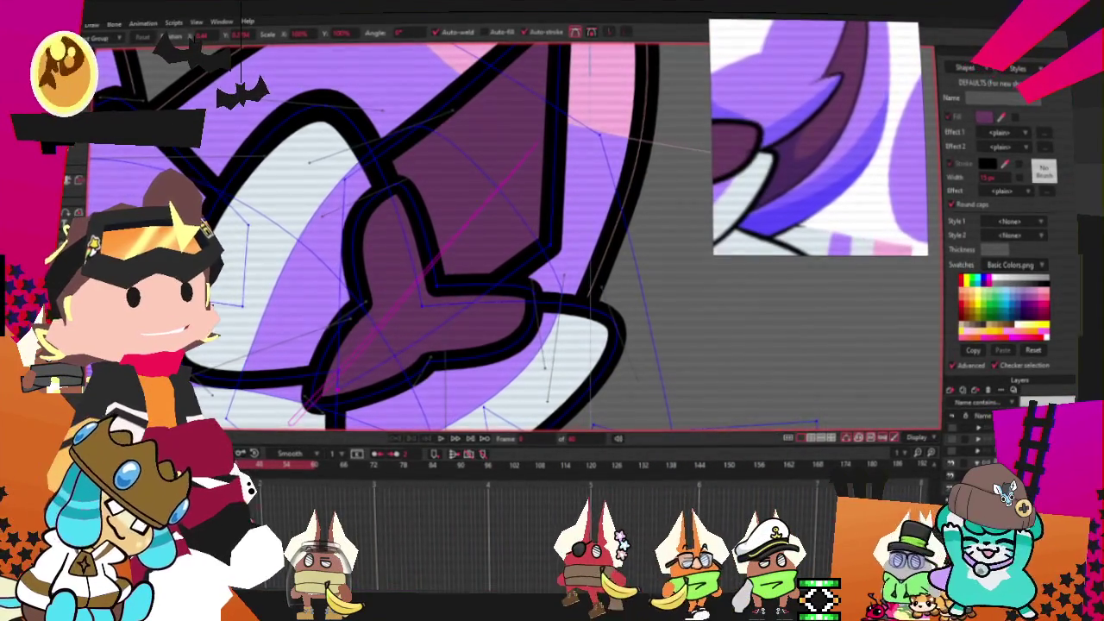
pyautogui.scroll(2, 425, 179)
pyautogui.scroll(2, 425, 179)
pyautogui.press('c')
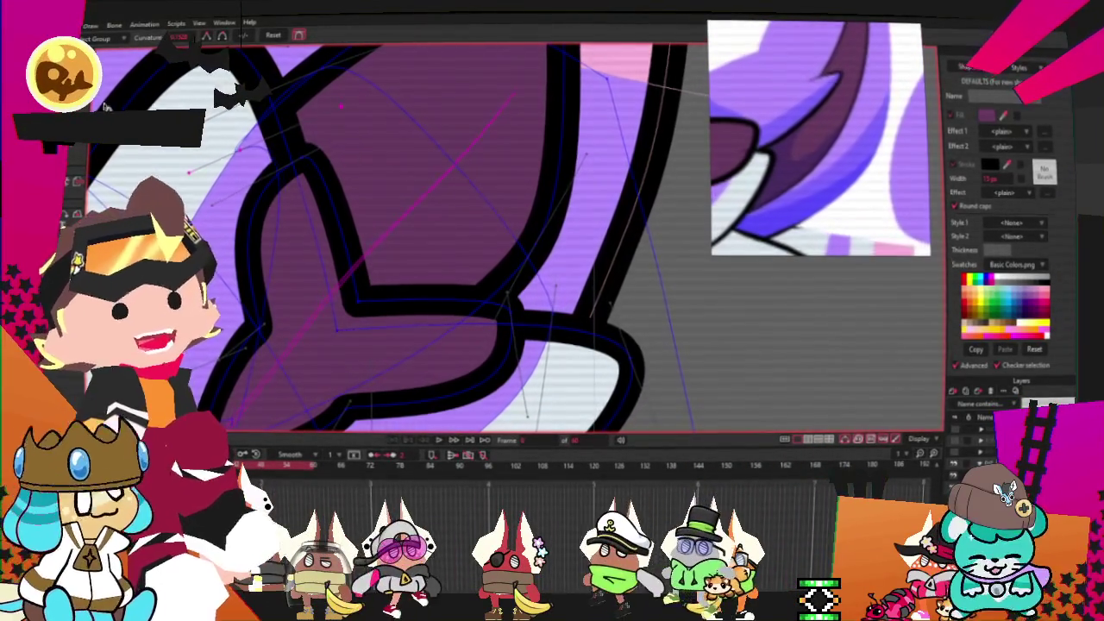
# Step: Pull a point of the inner-ear shape down to form the ear tip
pyautogui.press('t')
pyautogui.moveTo(342, 105); pyautogui.dragTo(402, 140)
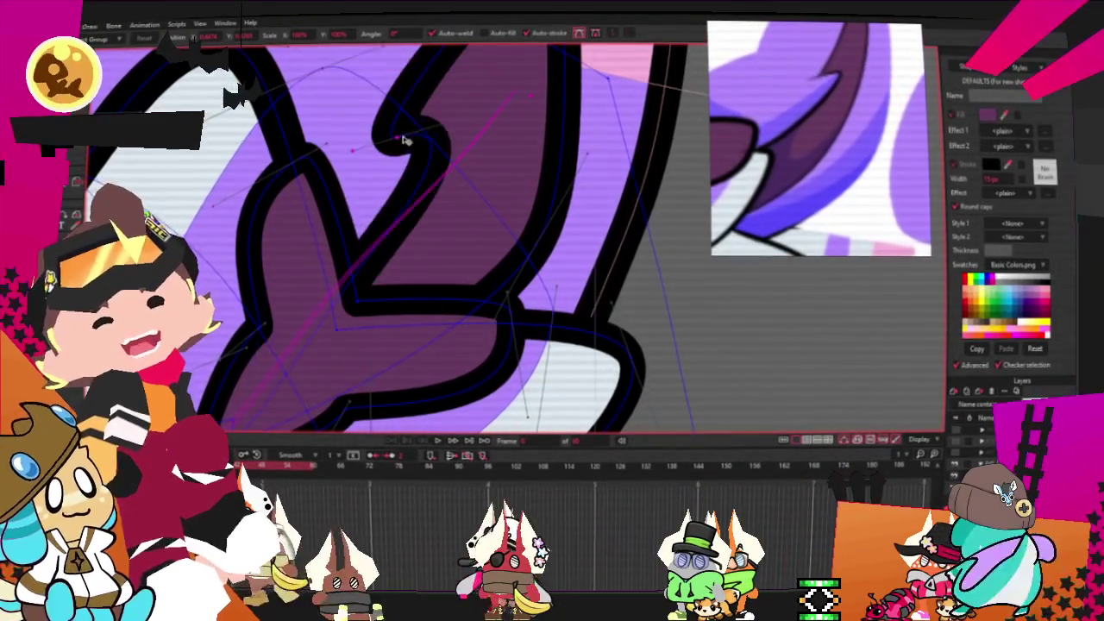
pyautogui.scroll(-2, 406, 145)
pyautogui.scroll(-2, 414, 148)
pyautogui.scroll(3, 427, 153)
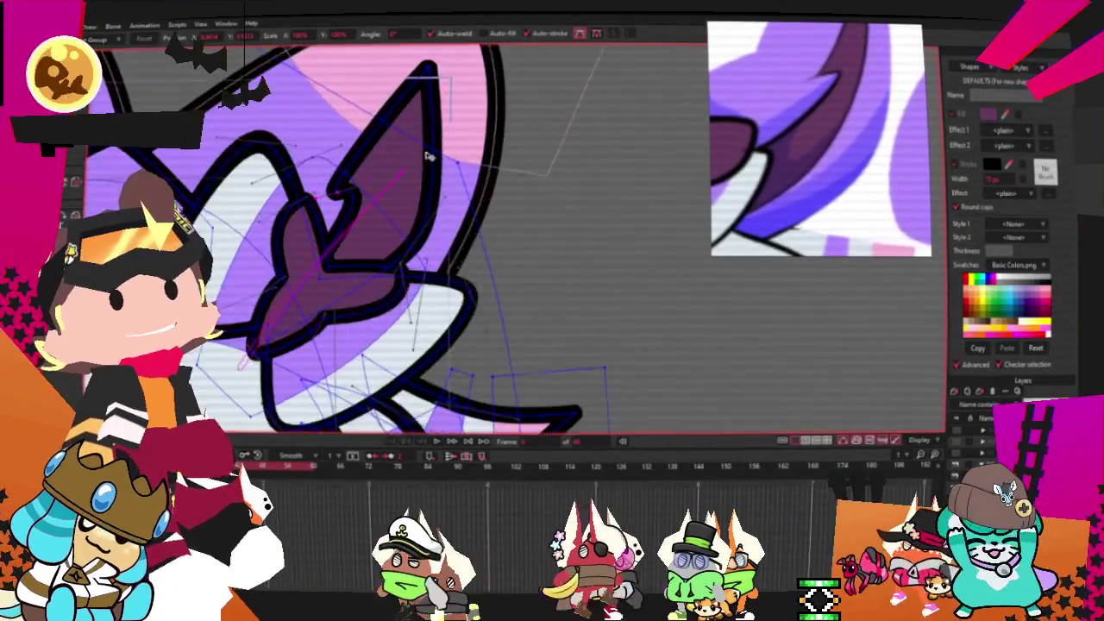
pyautogui.press('c')
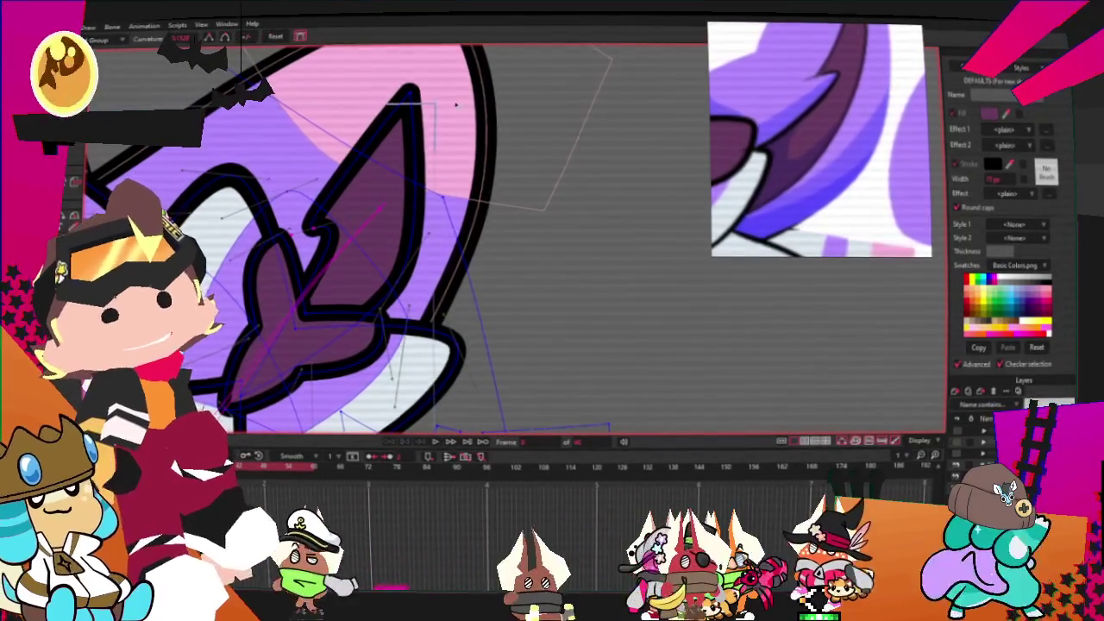
pyautogui.press('t')
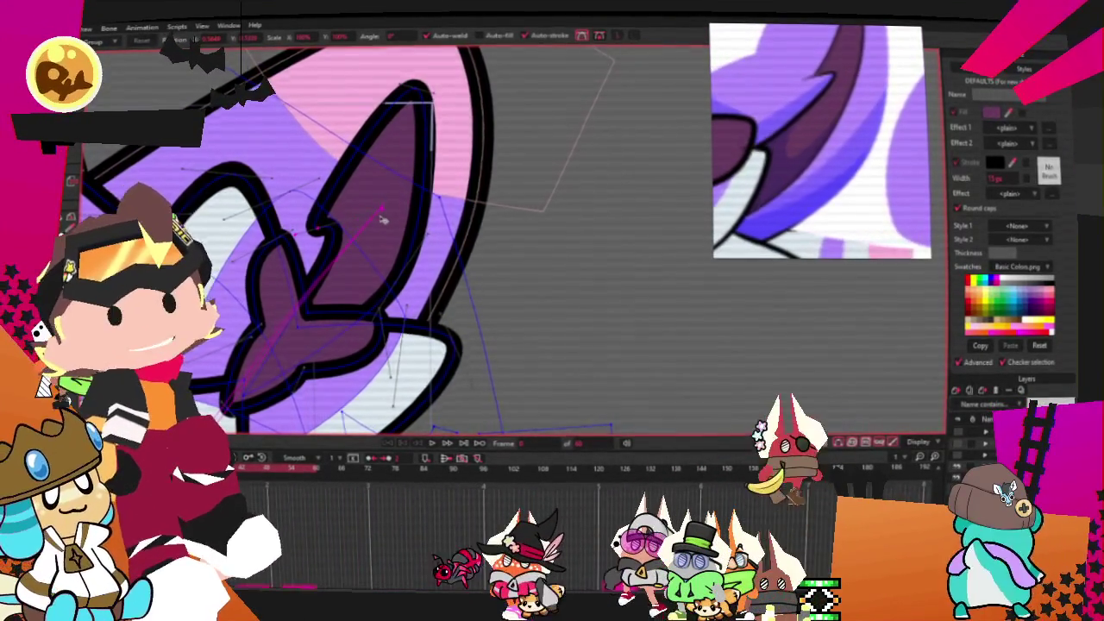
pyautogui.scroll(-2, 383, 222)
pyautogui.scroll(2, 383, 221)
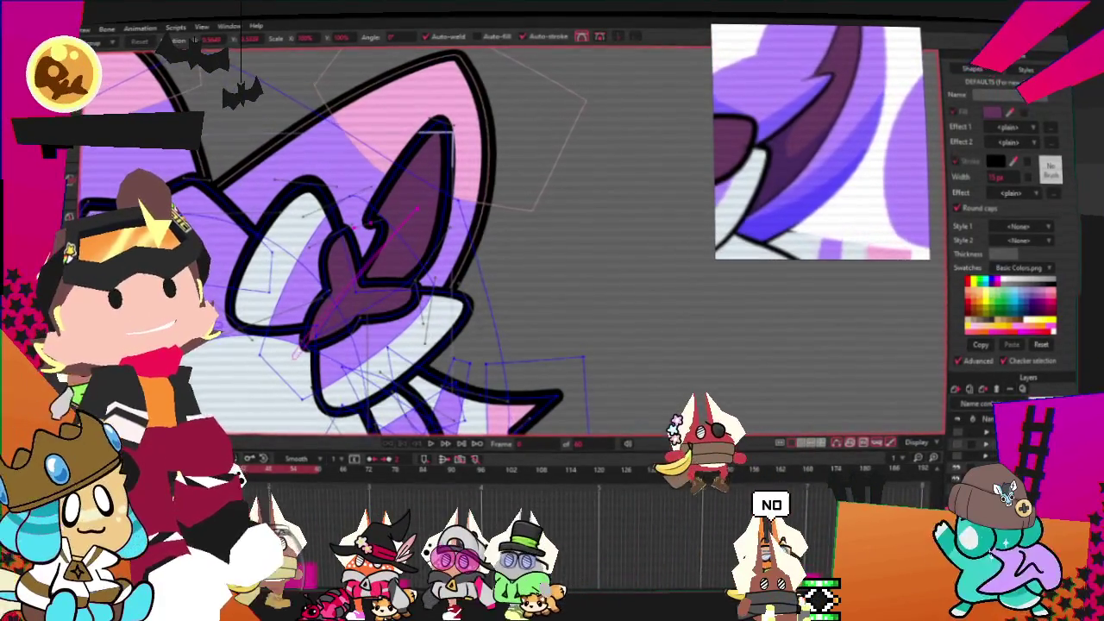
# Step: Select the inner ear shape's points and preview the cat rig's animation
pyautogui.click(414, 145)
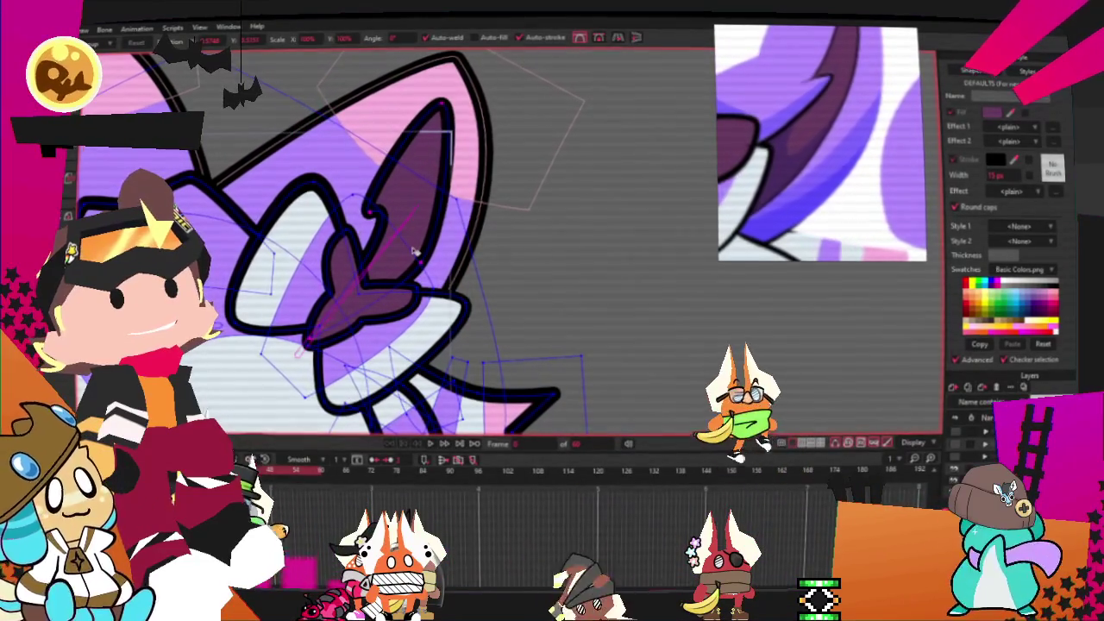
pyautogui.scroll(-1, 408, 242)
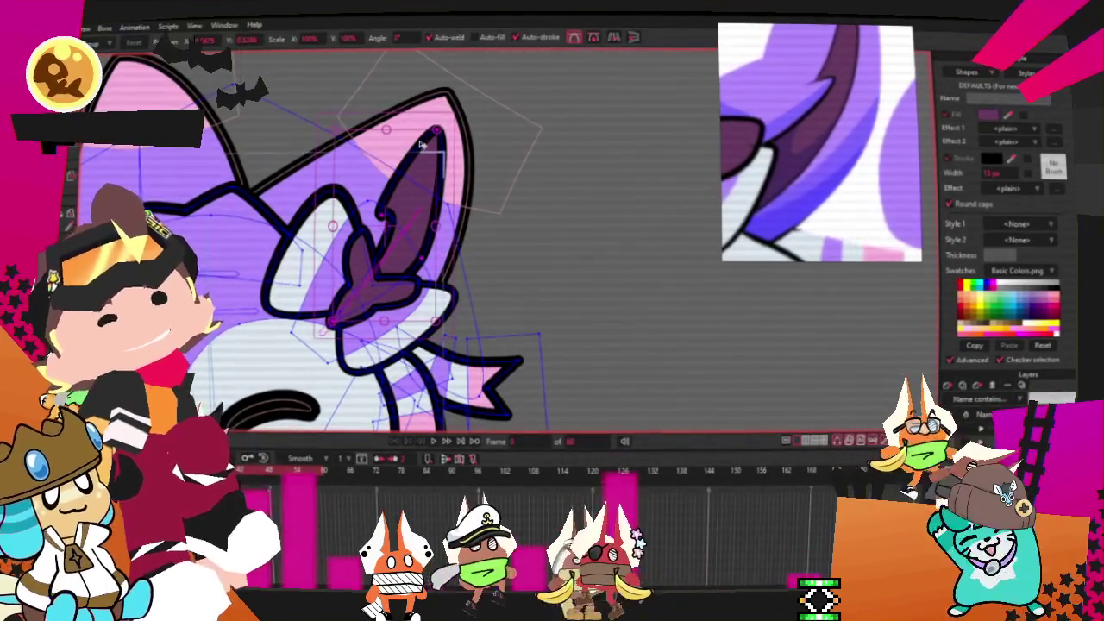
pyautogui.press('space')
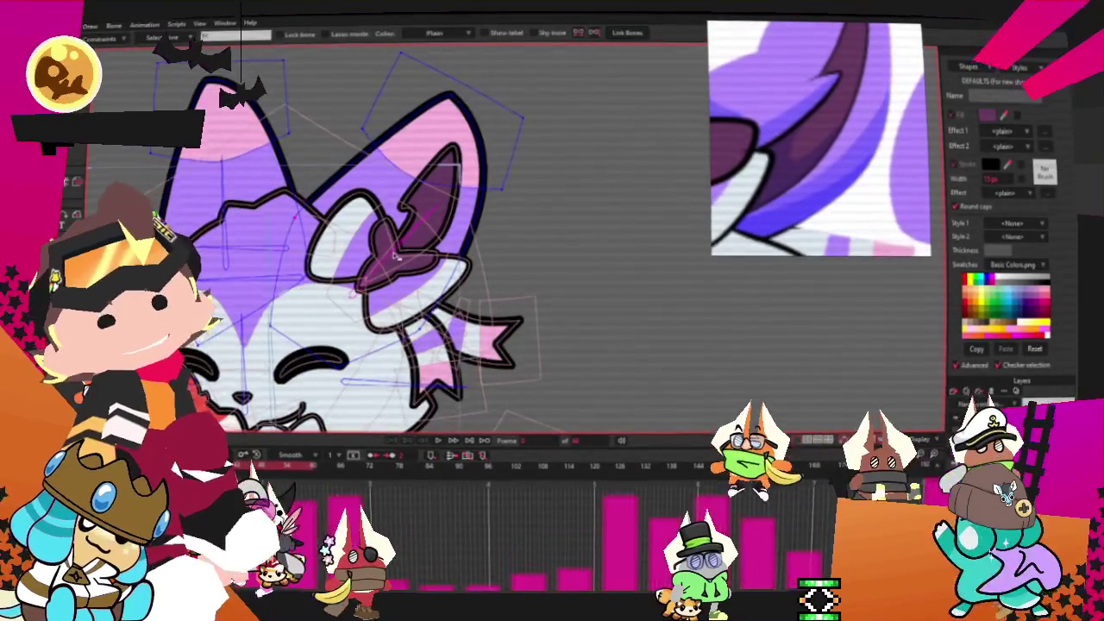
pyautogui.scroll(5, 492, 234)
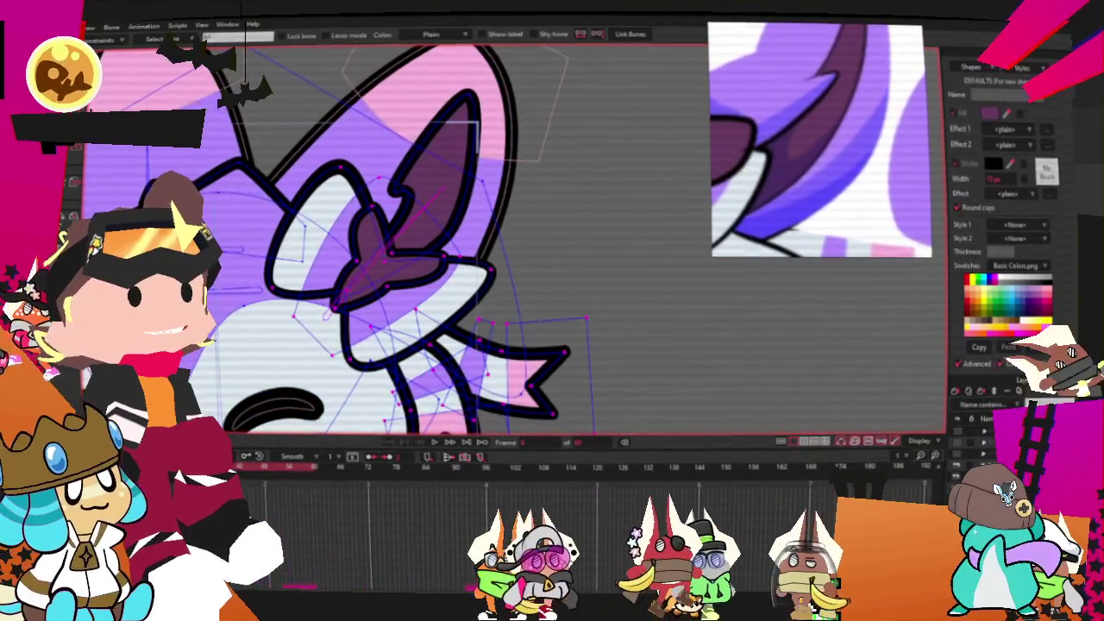
# Step: Zoom in on the ear's outline points and switch from Select Points to Bind Points
pyautogui.press('g')
pyautogui.scroll(2, 412, 148)
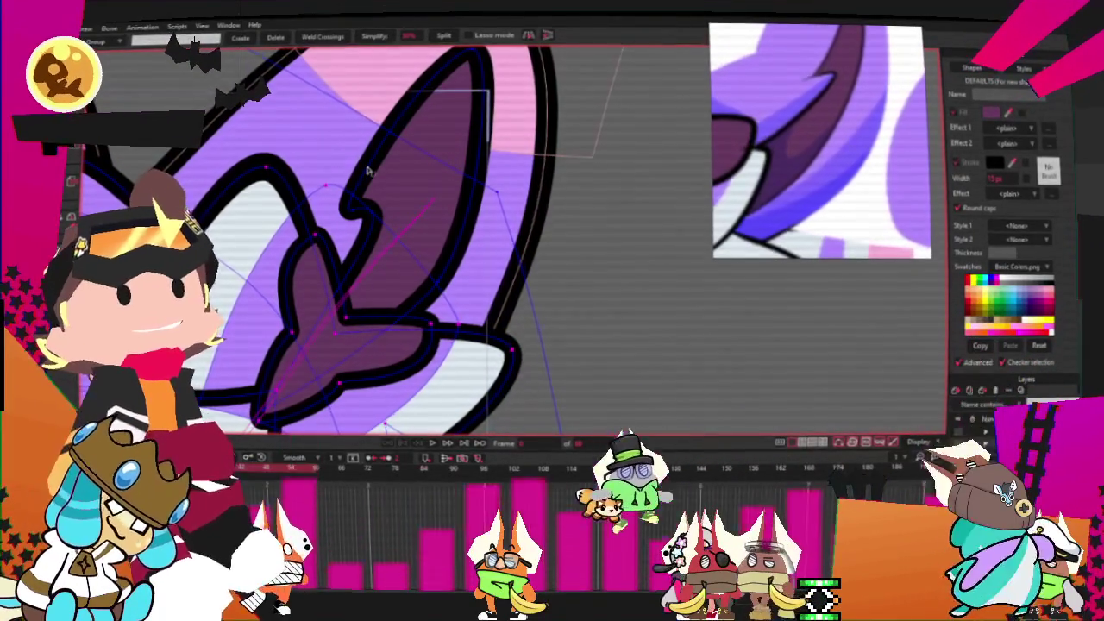
pyautogui.press('i')
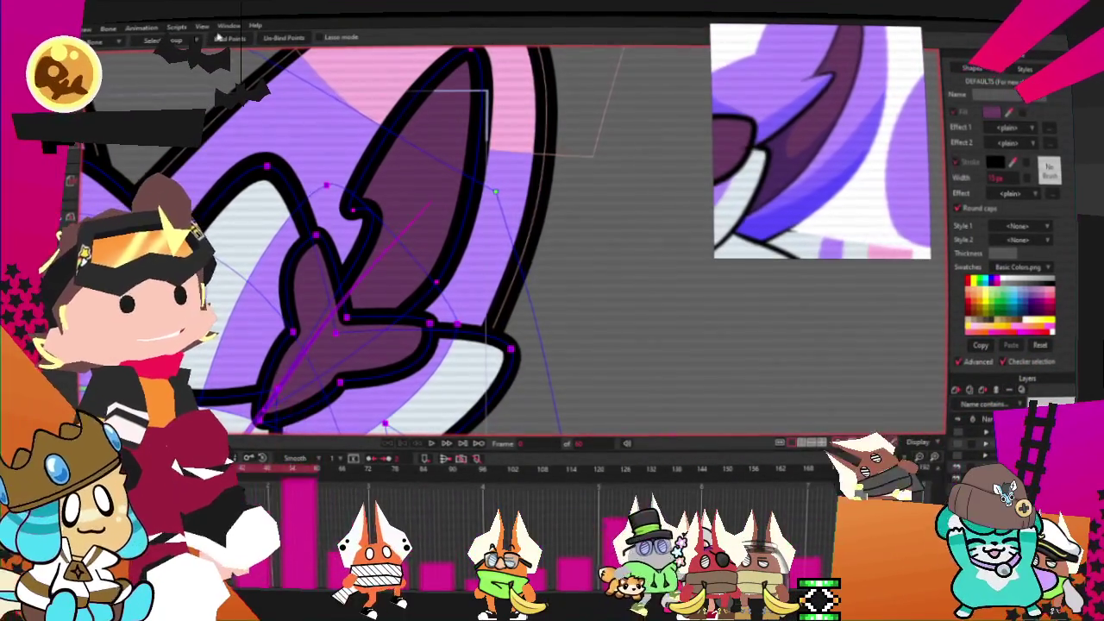
pyautogui.scroll(-2, 442, 211)
pyautogui.scroll(-2, 441, 211)
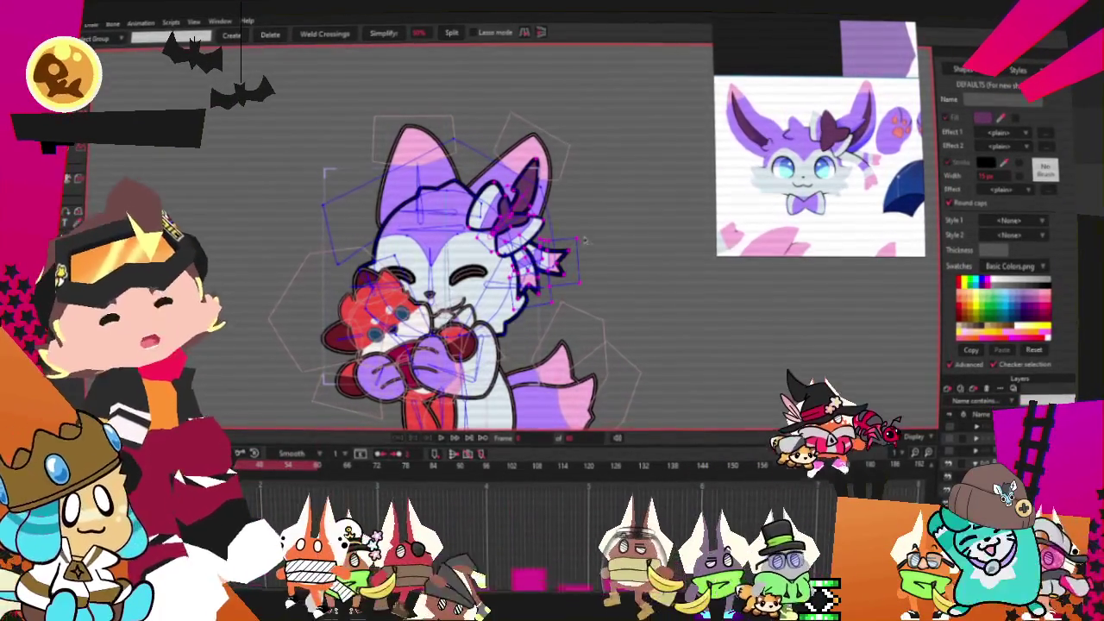
# Step: Zoom in and out around the ear ribbons and chest to inspect the striped pieces
pyautogui.scroll(3, 578, 233)
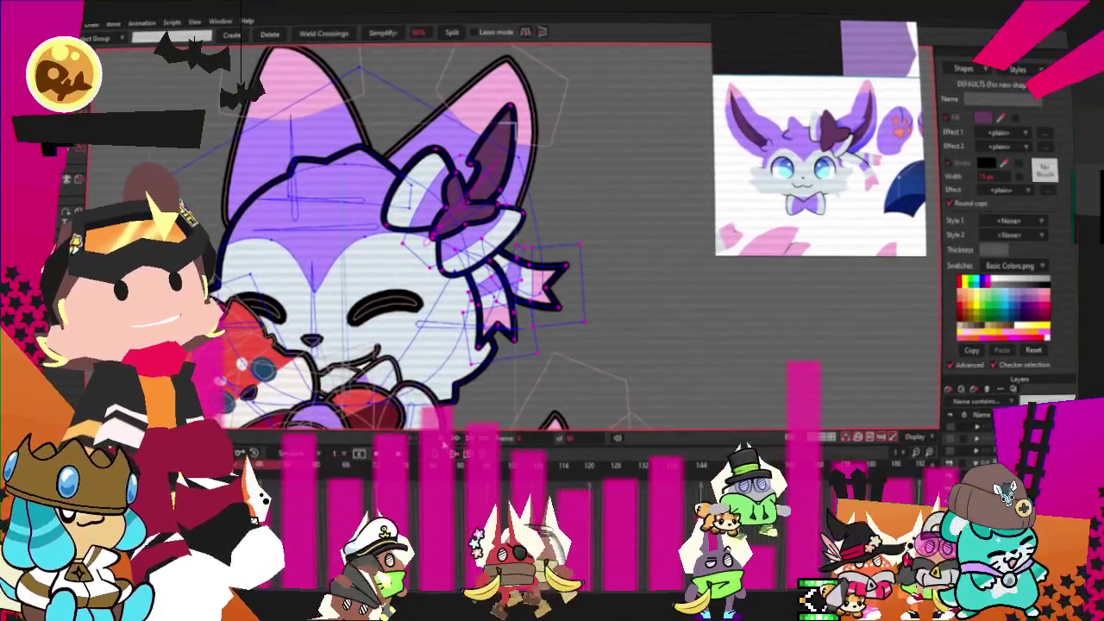
pyautogui.scroll(-4, 488, 239)
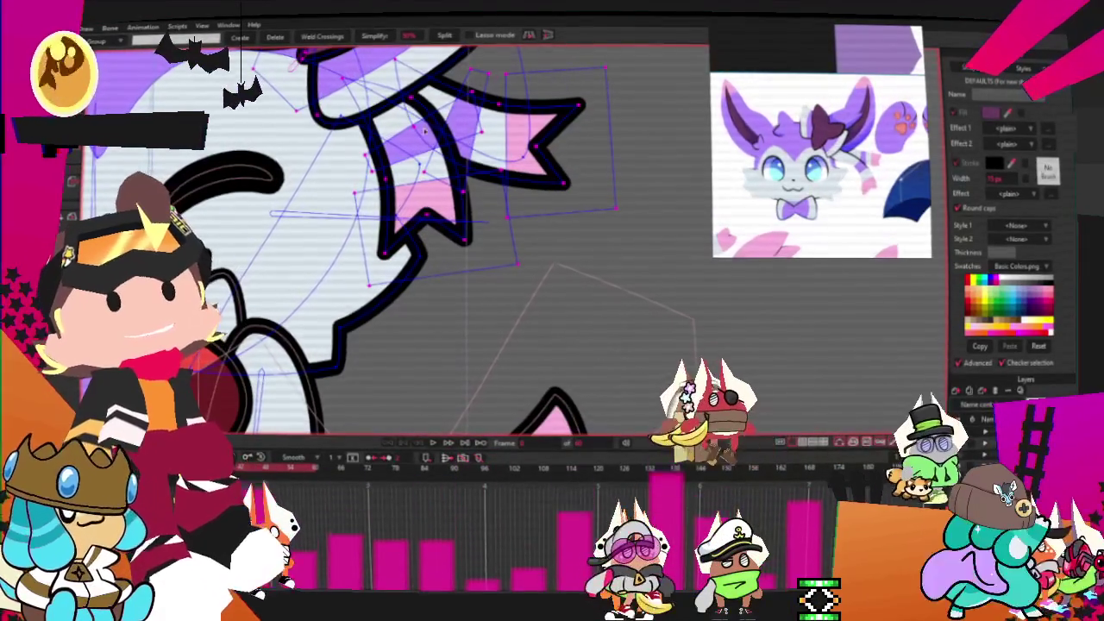
pyautogui.scroll(2, 473, 177)
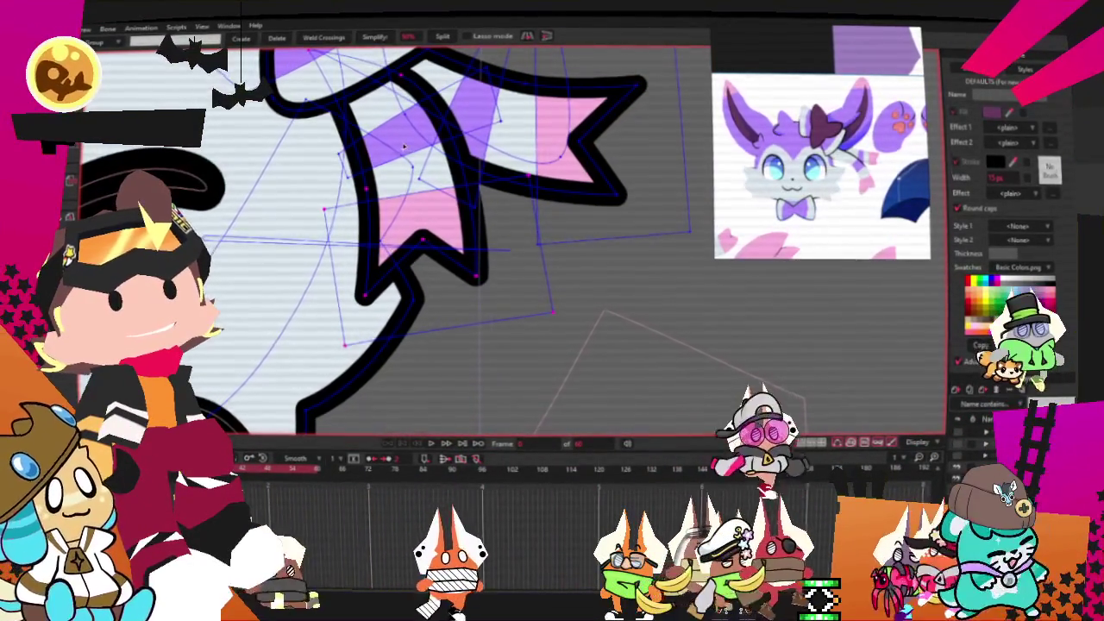
pyautogui.scroll(-2, 409, 157)
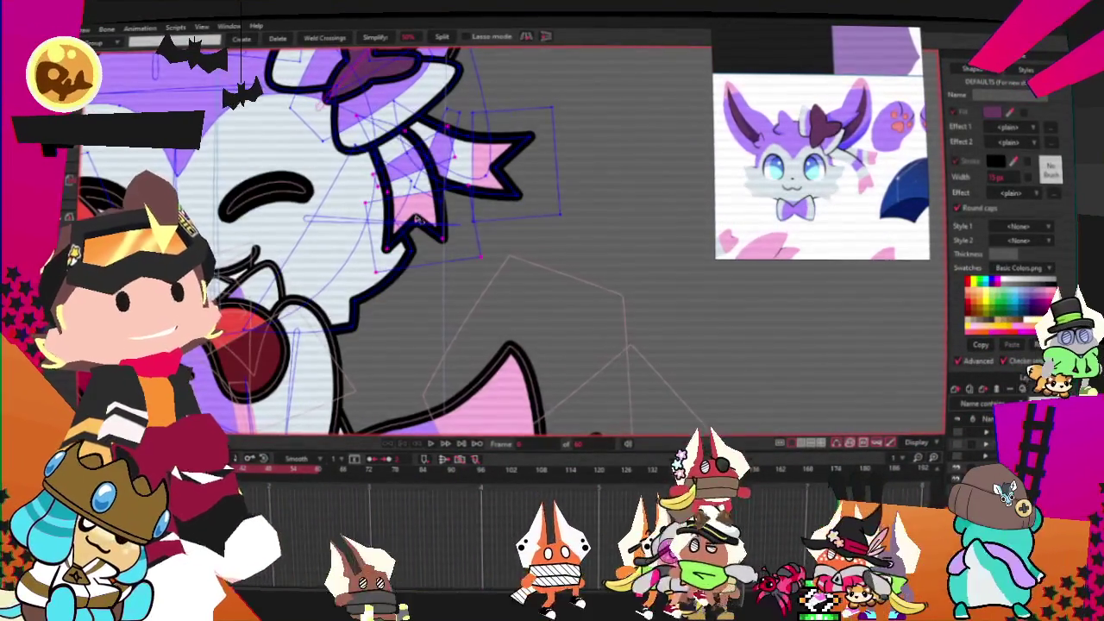
pyautogui.scroll(-2, 410, 157)
pyautogui.scroll(2, 382, 269)
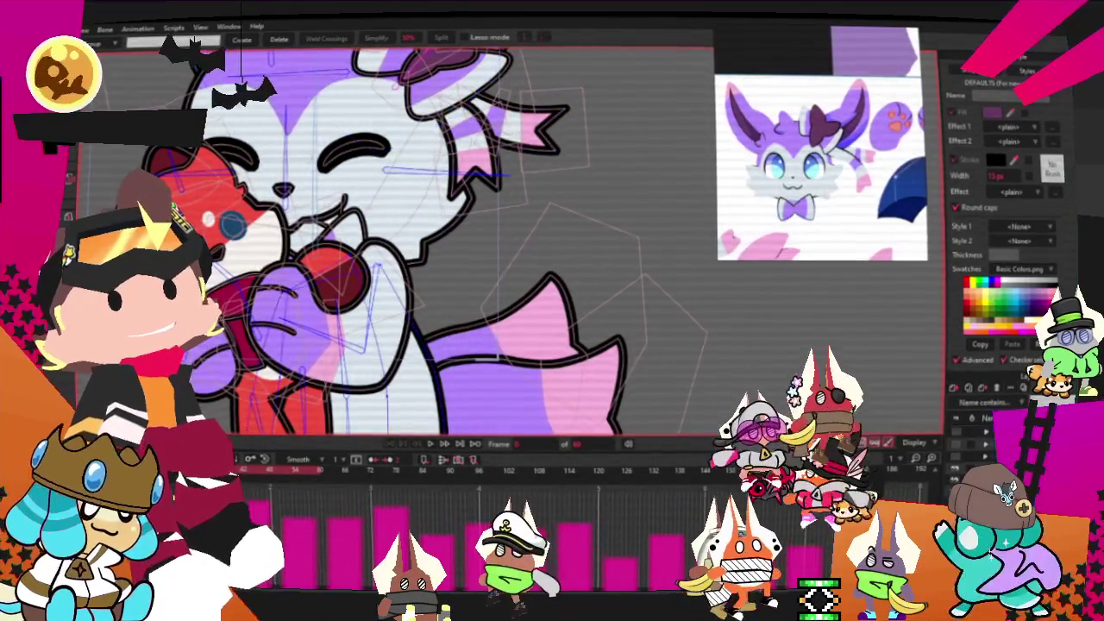
pyautogui.scroll(2, 503, 326)
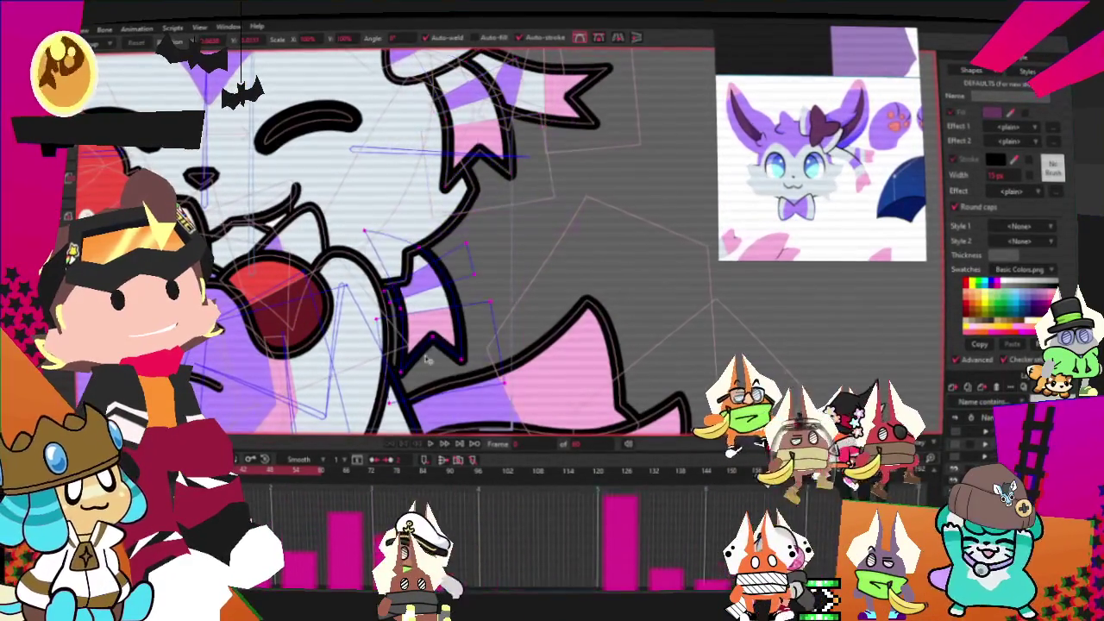
# Step: Rotate the striped spike up-right, then move it down slightly below the cheek
pyautogui.scroll(-1, 514, 350)
pyautogui.moveTo(514, 350)
pyautogui.mouseDown()
pyautogui.moveTo(568, 250)
pyautogui.moveTo(581, 250)
pyautogui.mouseUp()
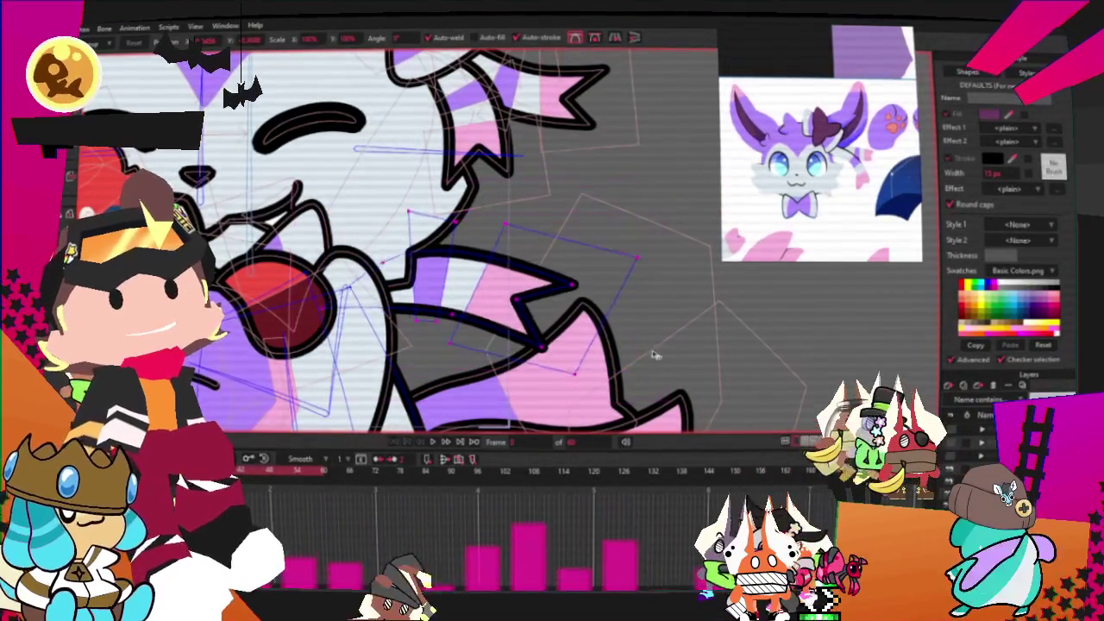
pyautogui.moveTo(532, 319); pyautogui.dragTo(535, 354)
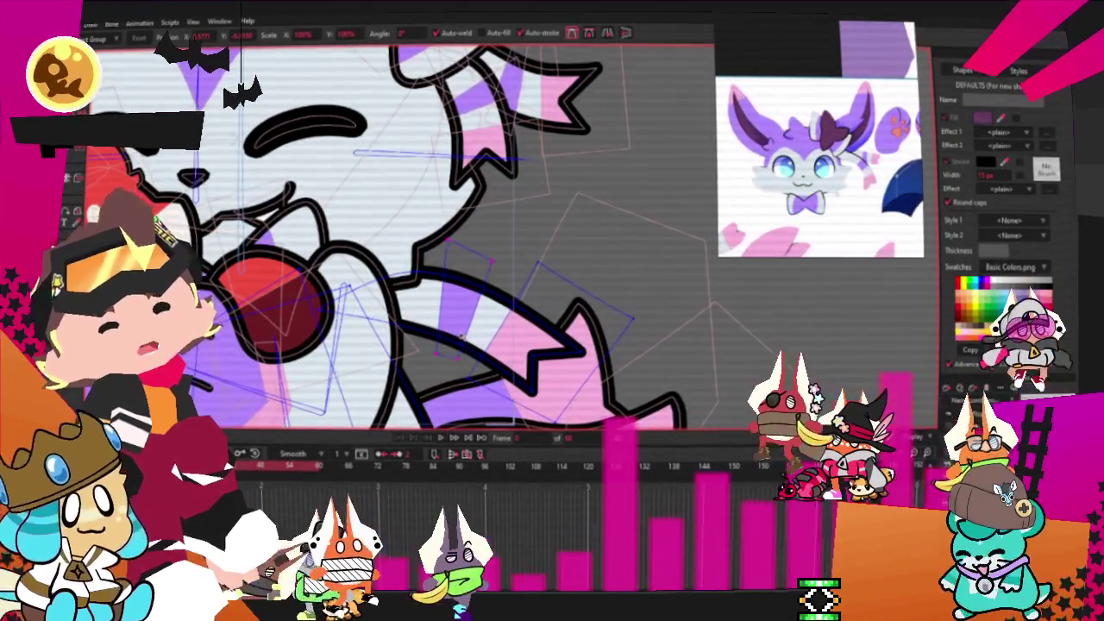
# Step: Select the spike points, try rotating them up-right, then undo that transform
pyautogui.scroll(-3, 552, 269)
pyautogui.scroll(2, 552, 269)
pyautogui.scroll(2, 552, 269)
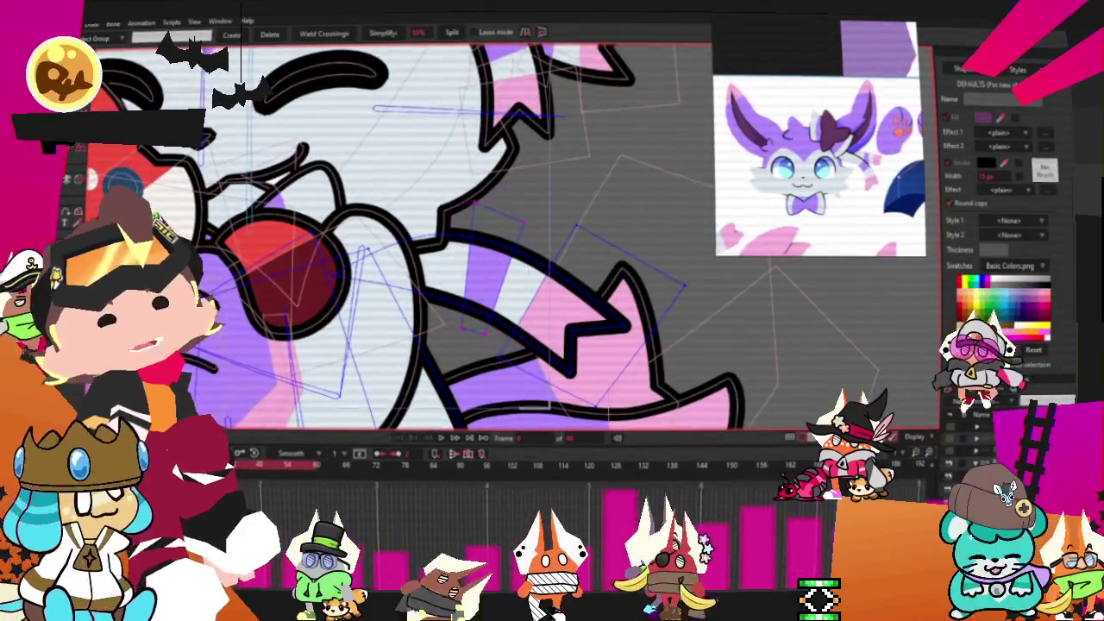
pyautogui.scroll(-3, 552, 270)
pyautogui.press('g')
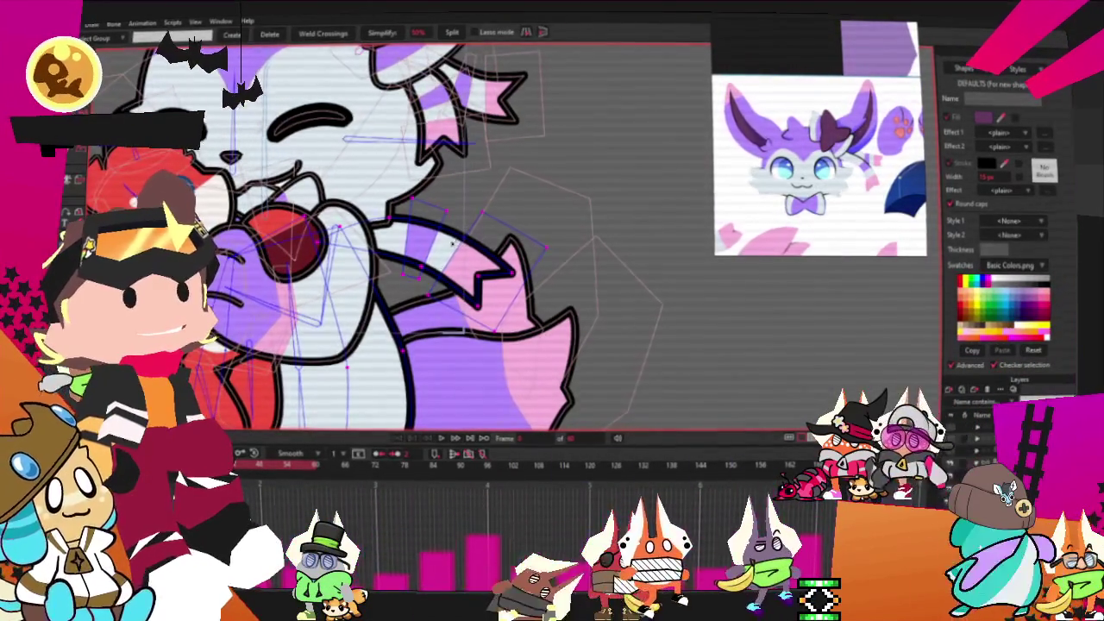
pyautogui.scroll(2, 420, 239)
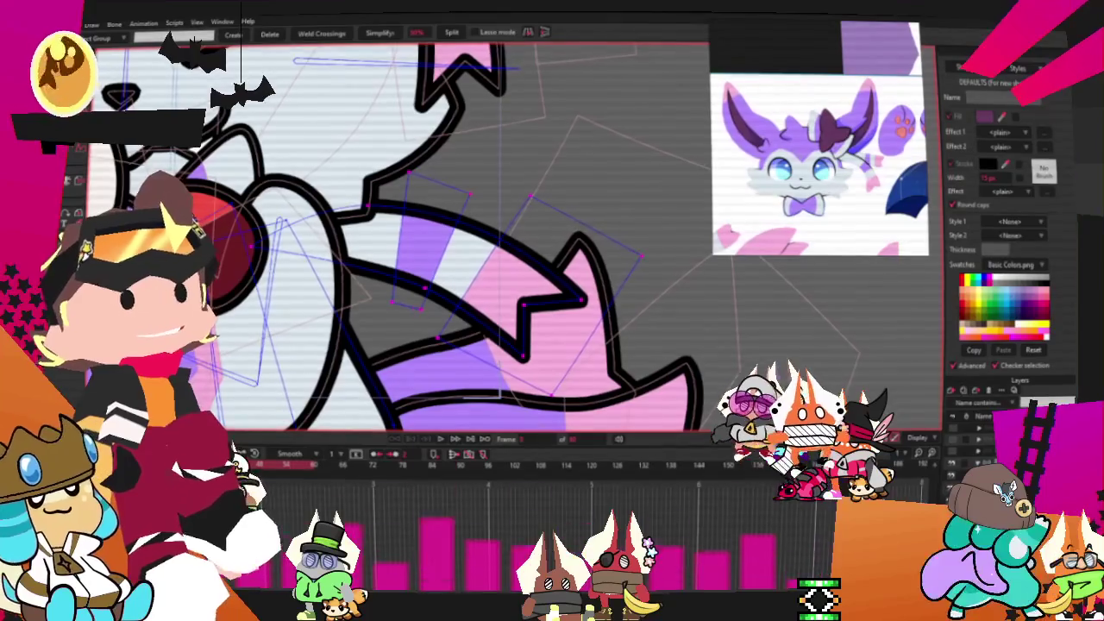
pyautogui.press('t')
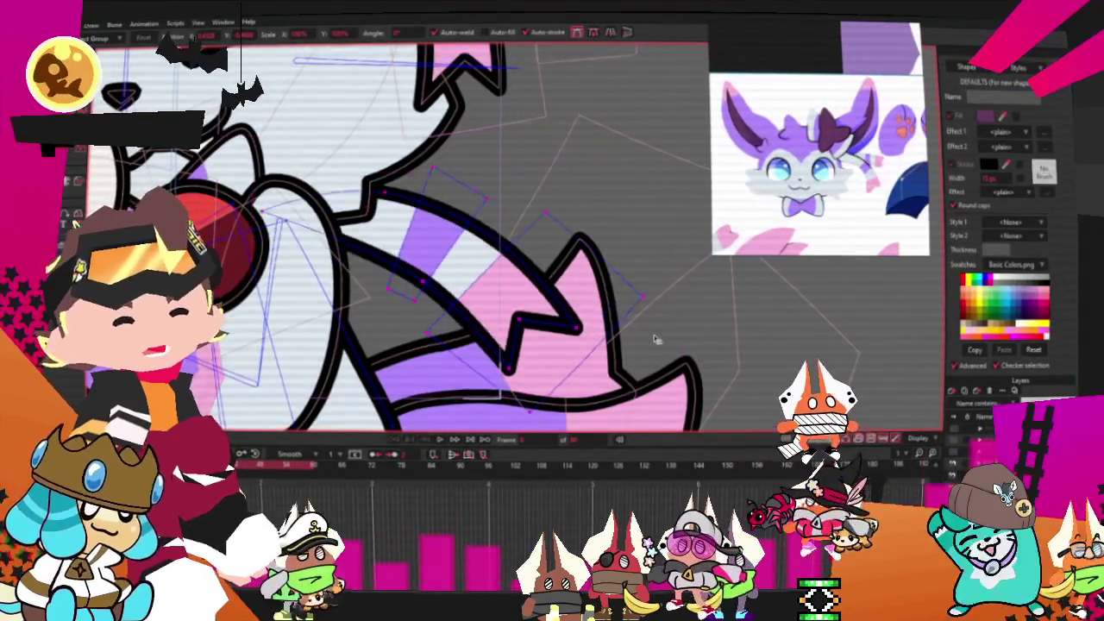
pyautogui.moveTo(542, 345); pyautogui.dragTo(595, 120)
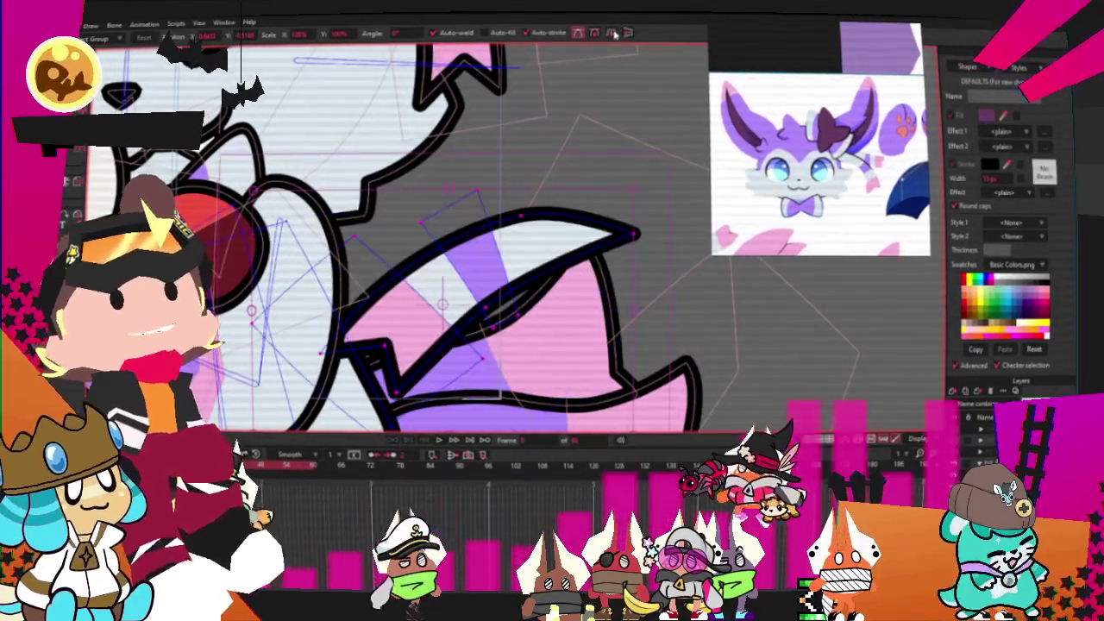
pyautogui.hotkey('ctrl', 'z')
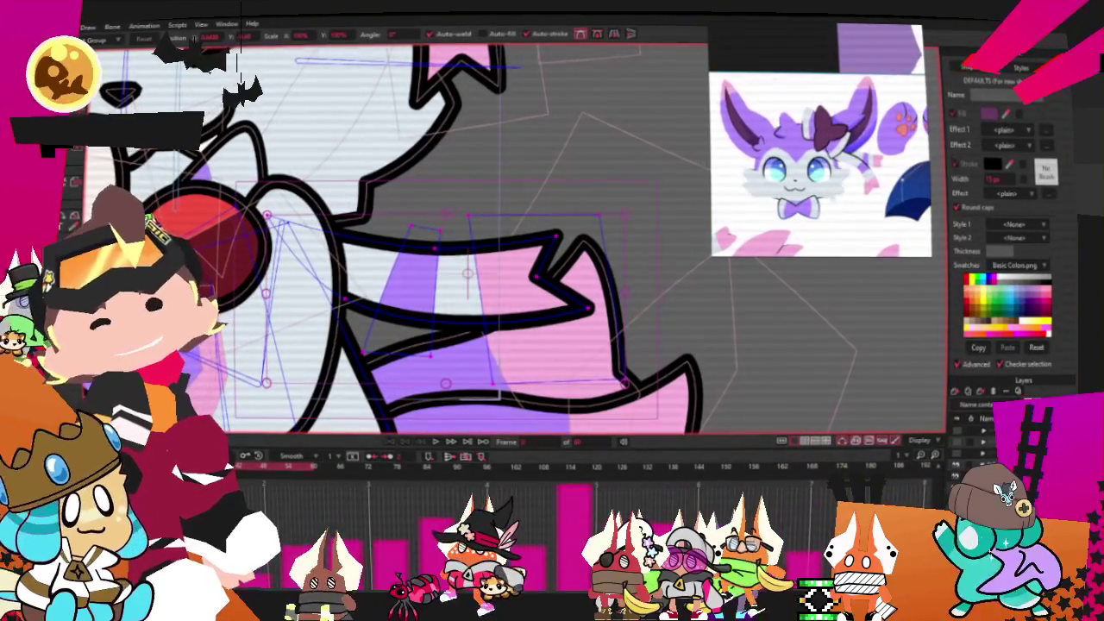
# Step: Return to point selection and nudge the pink collar shape up slightly
pyautogui.press('z')
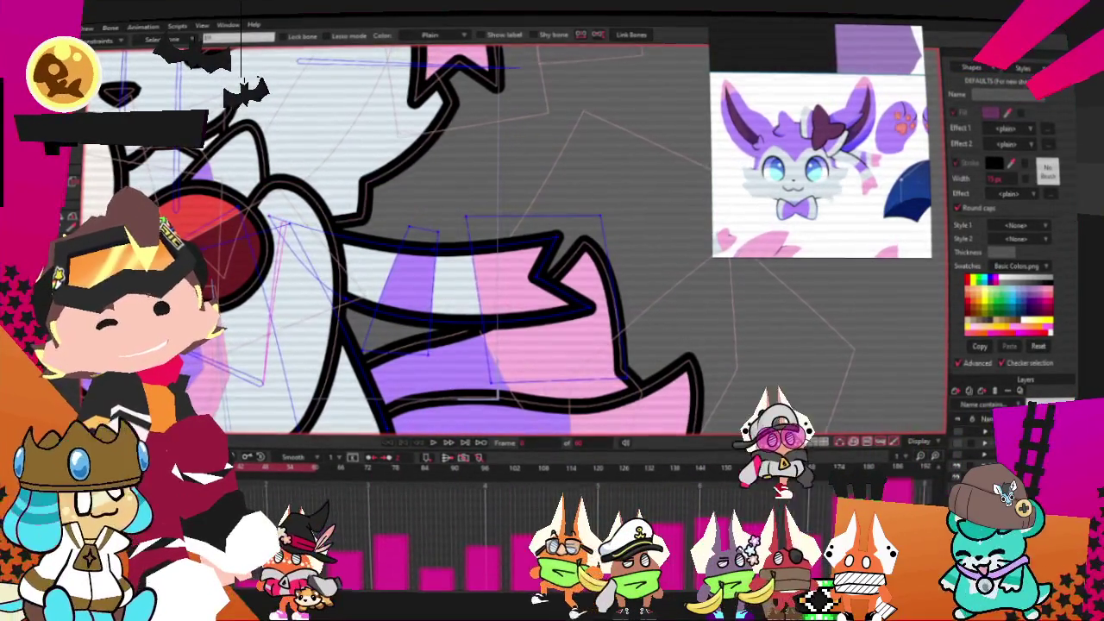
pyautogui.press('g')
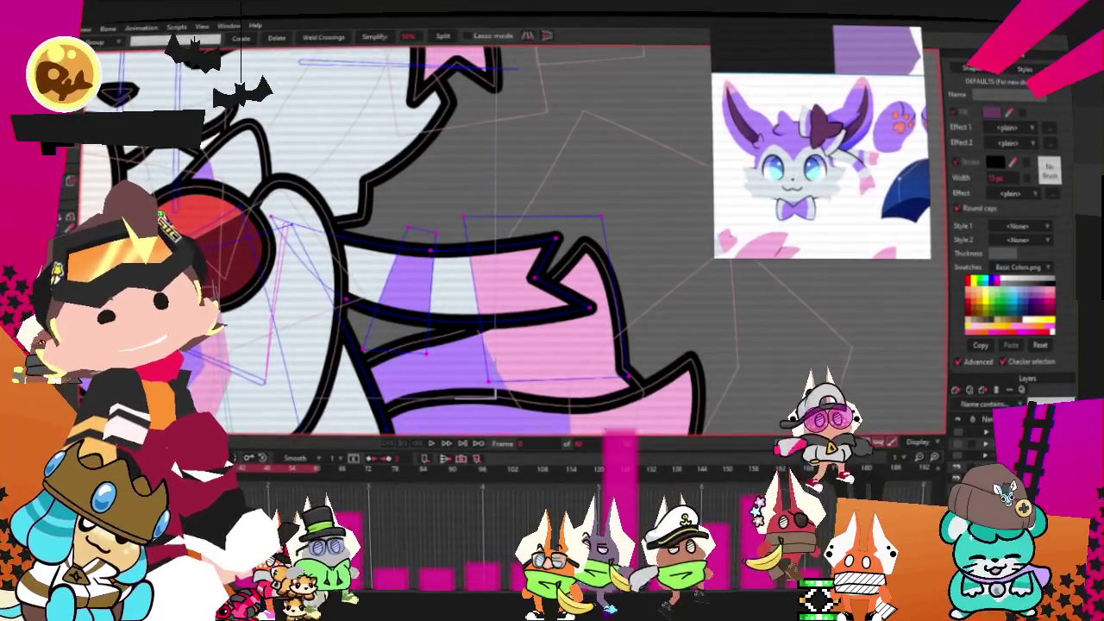
pyautogui.press('g')
pyautogui.scroll(-3, 460, 354)
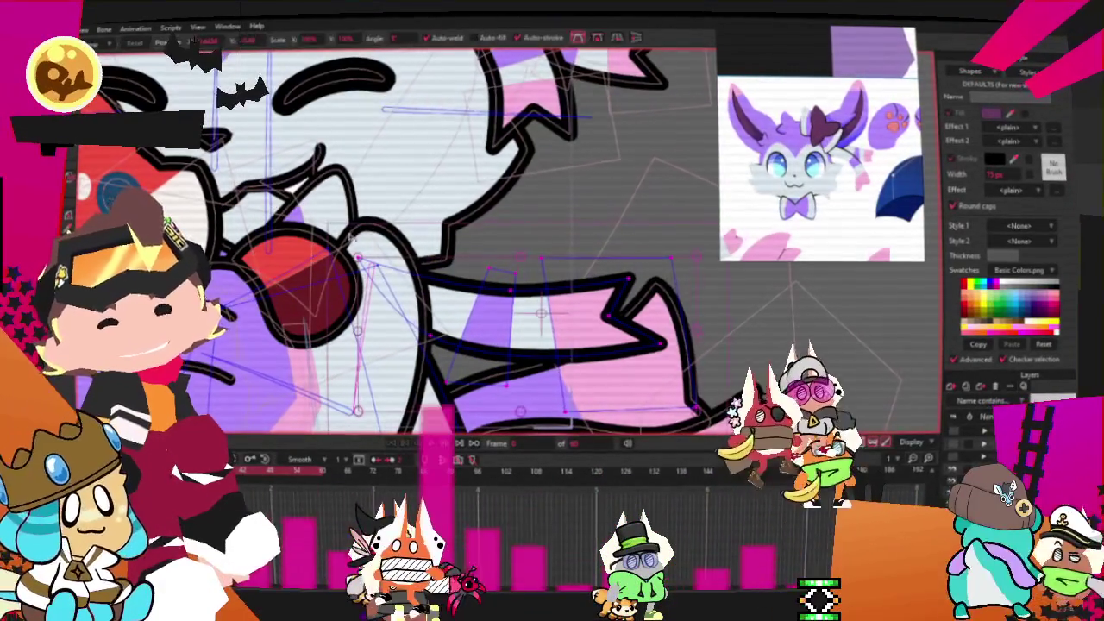
pyautogui.moveTo(494, 329); pyautogui.dragTo(484, 290)
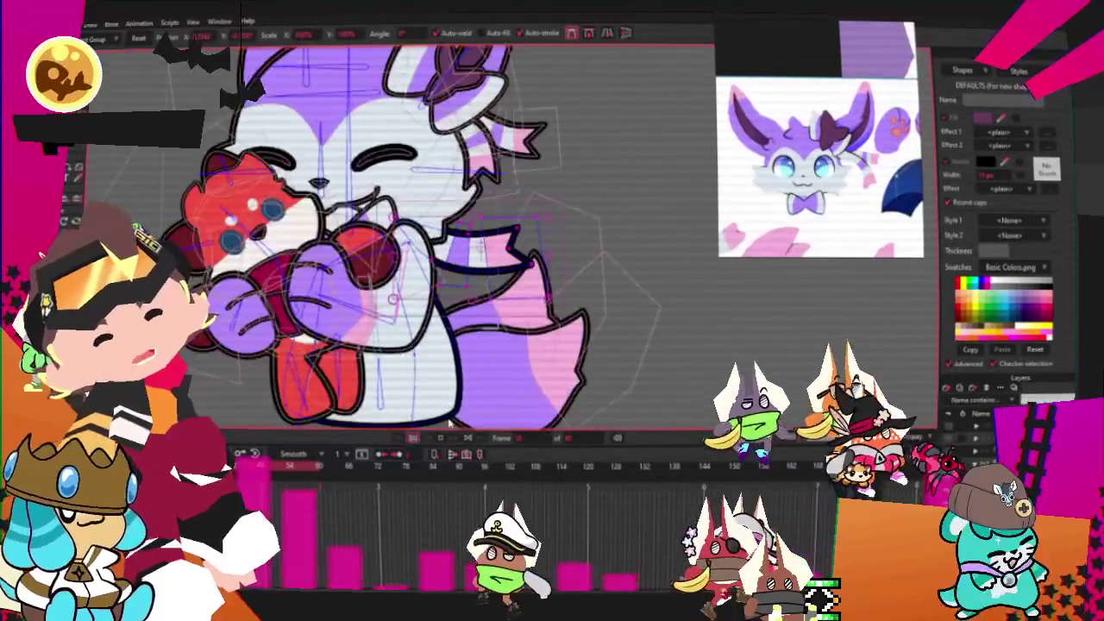
# Step: Drag the pink striped shape off the chest onto the empty canvas to the right
pyautogui.scroll(5, 480, 296)
pyautogui.scroll(-5, 356, 212)
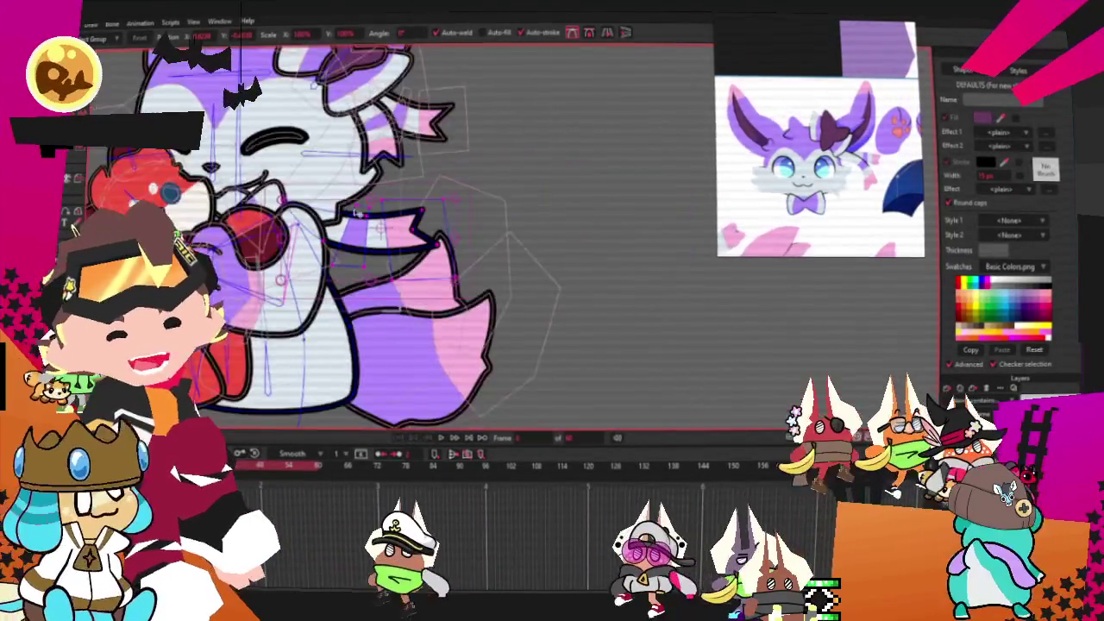
pyautogui.moveTo(401, 226); pyautogui.dragTo(655, 220)
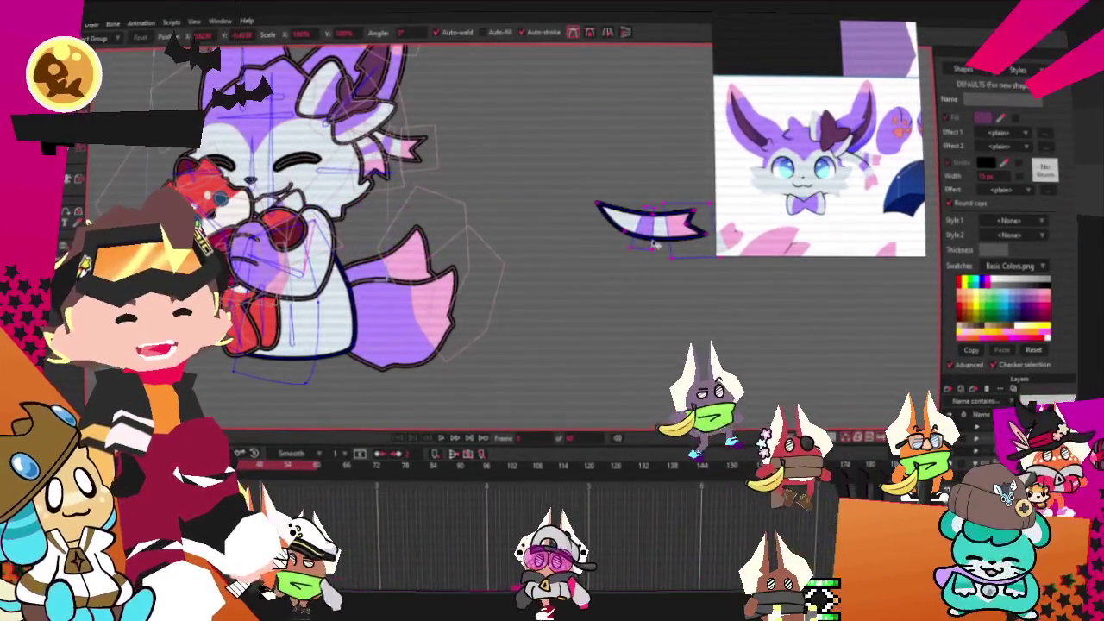
# Step: Jump to a different timeline frame and check the keyframe interpolation options
pyautogui.click(440, 439)
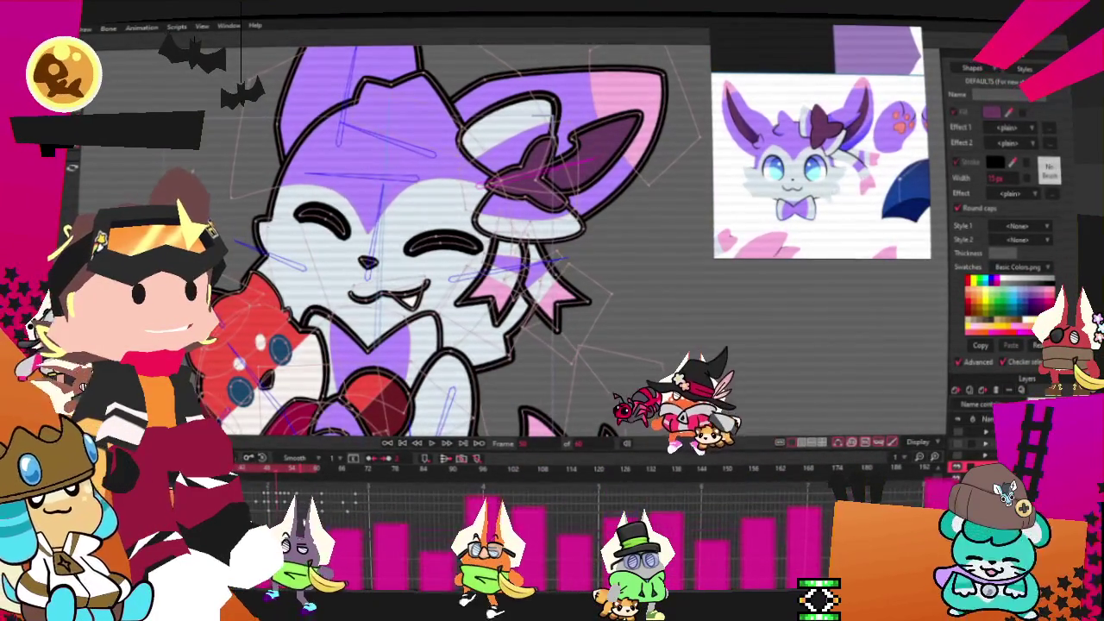
pyautogui.click(292, 462)
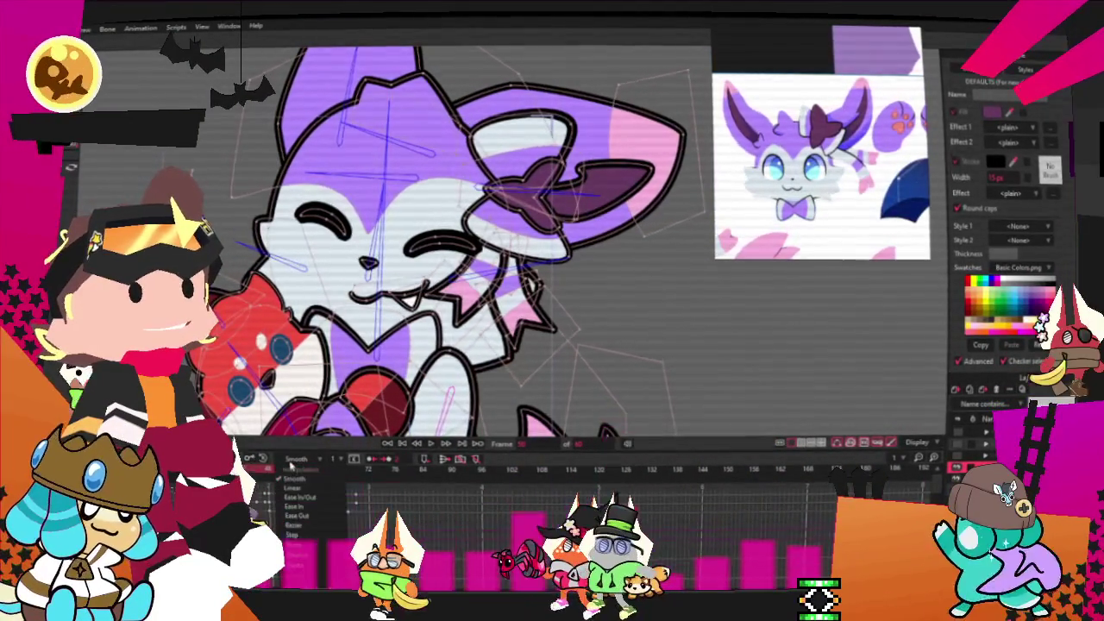
pyautogui.click(293, 477)
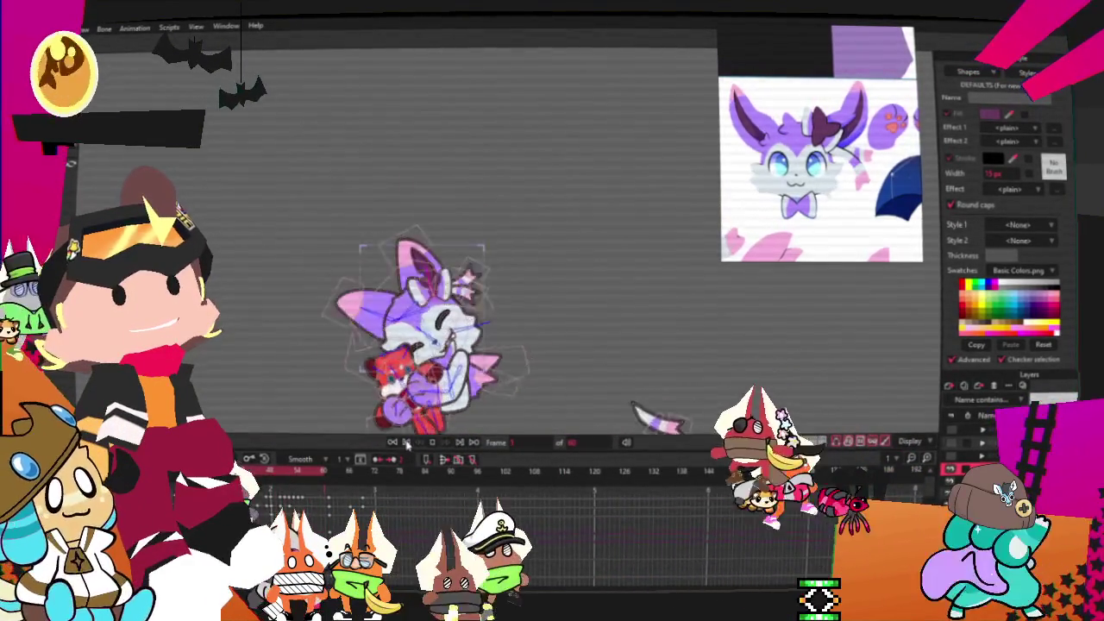
pyautogui.click(84, 27)
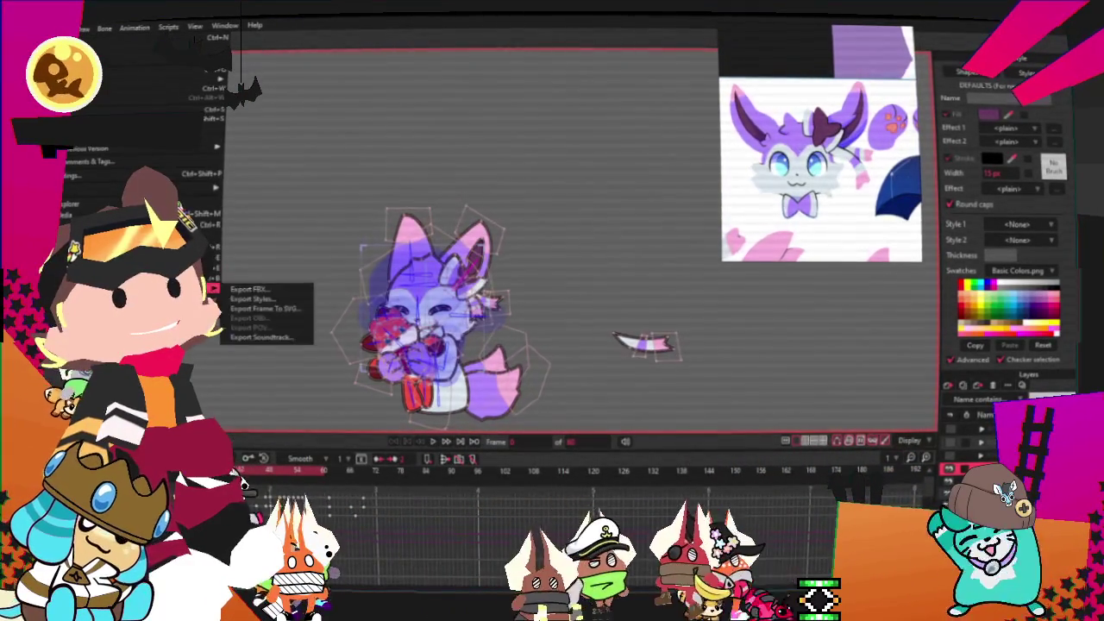
pyautogui.click(207, 224)
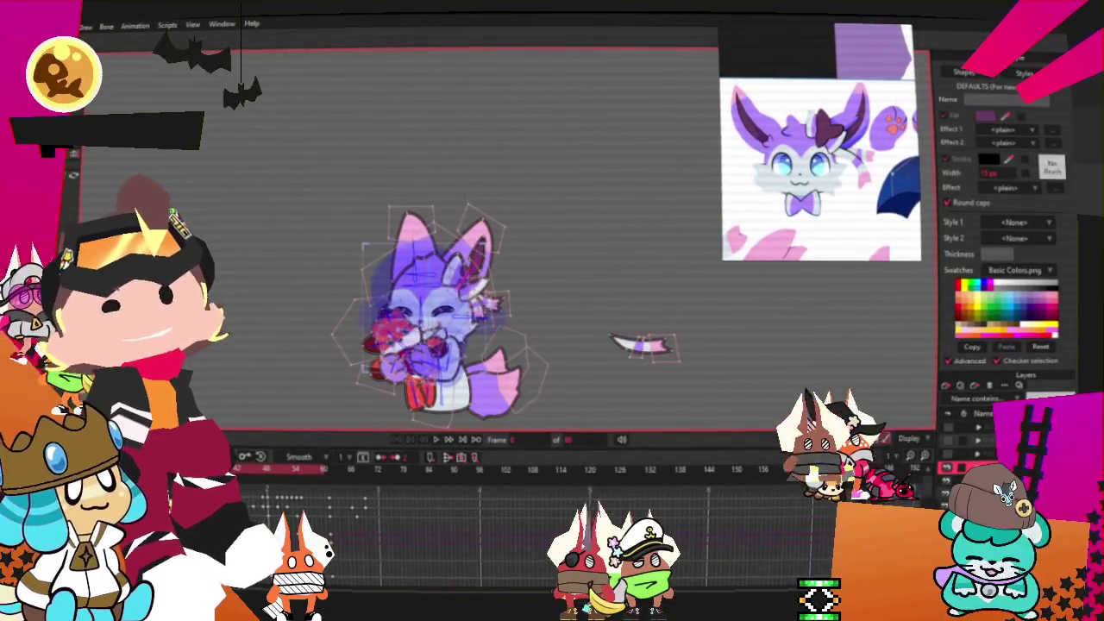
pyautogui.click(86, 26)
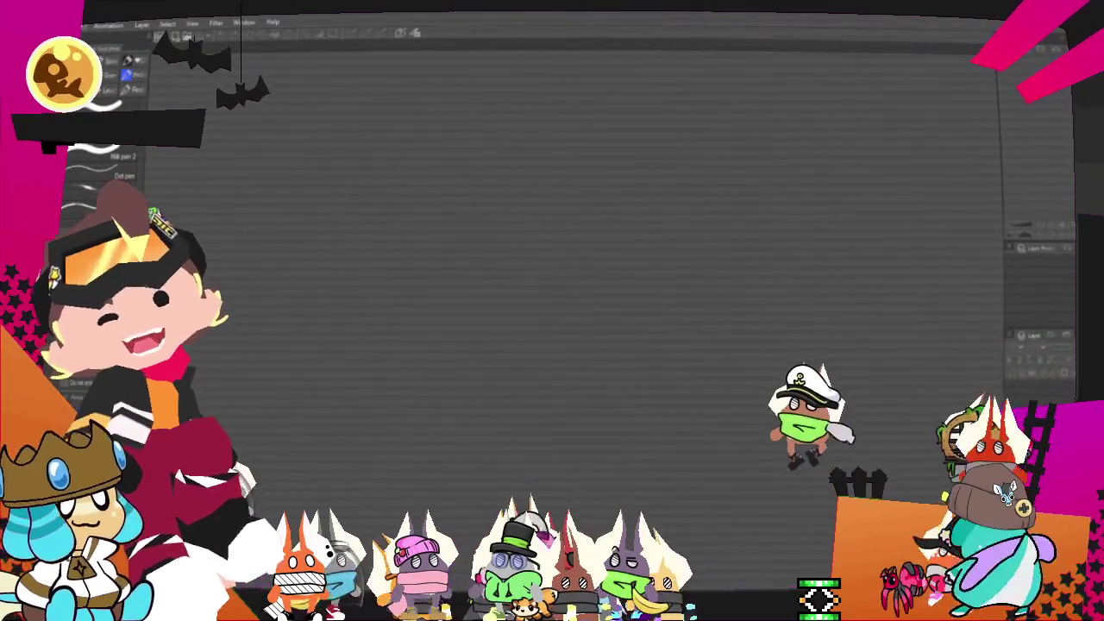
# Step: Bring up the File menu to close the current canvas
pyautogui.hotkey('alt', 'f')
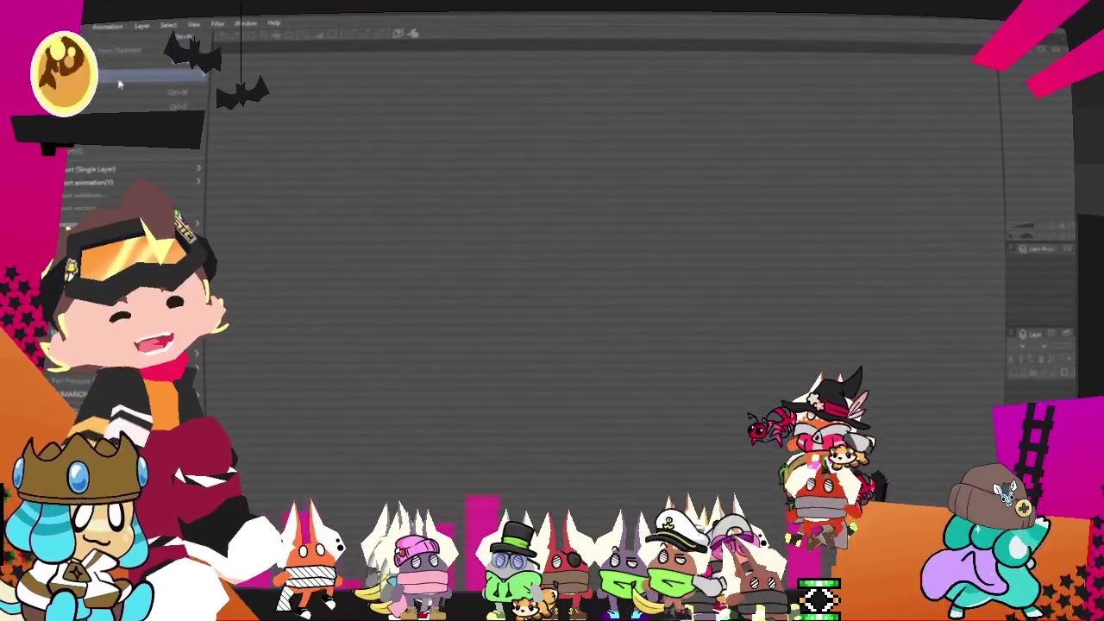
# Step: Open the recent yellow-and-white haloed cat illustration file
pyautogui.press('Escape')
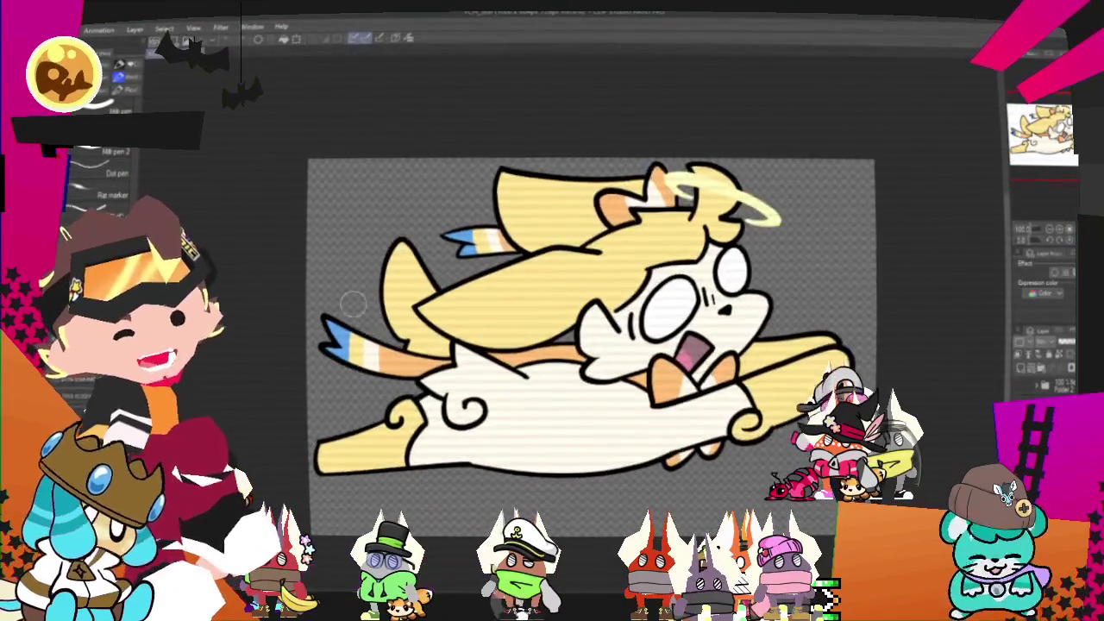
# Step: Zoom in and out around the yellow cat artwork before moving to the blue underdrawing canvas
pyautogui.scroll(4, 353, 306)
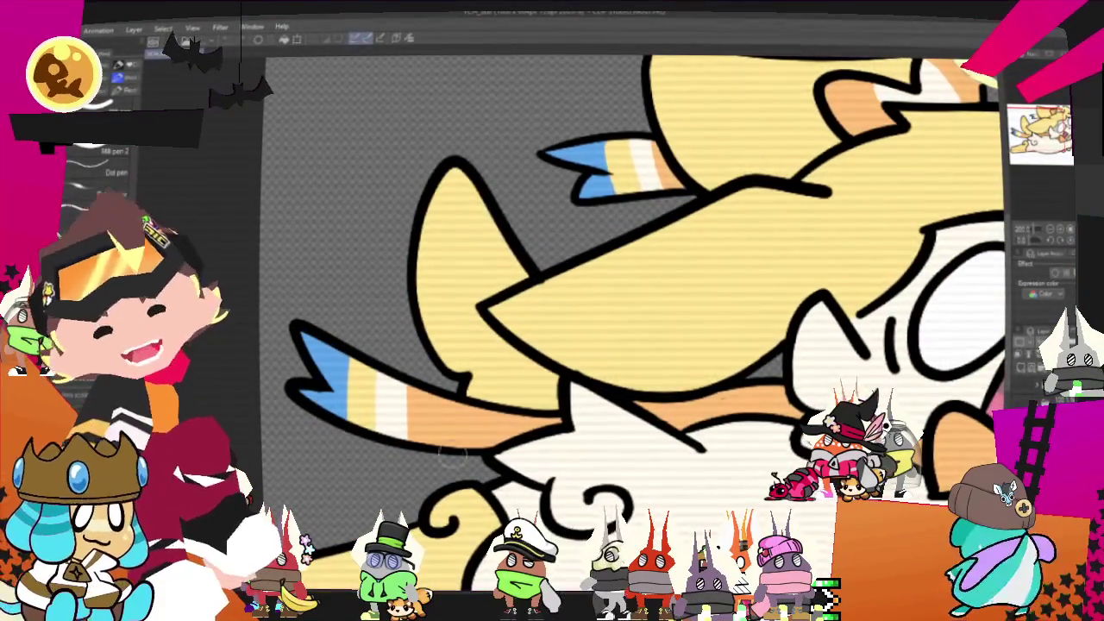
pyautogui.scroll(-3, 553, 413)
pyautogui.scroll(-1, 553, 413)
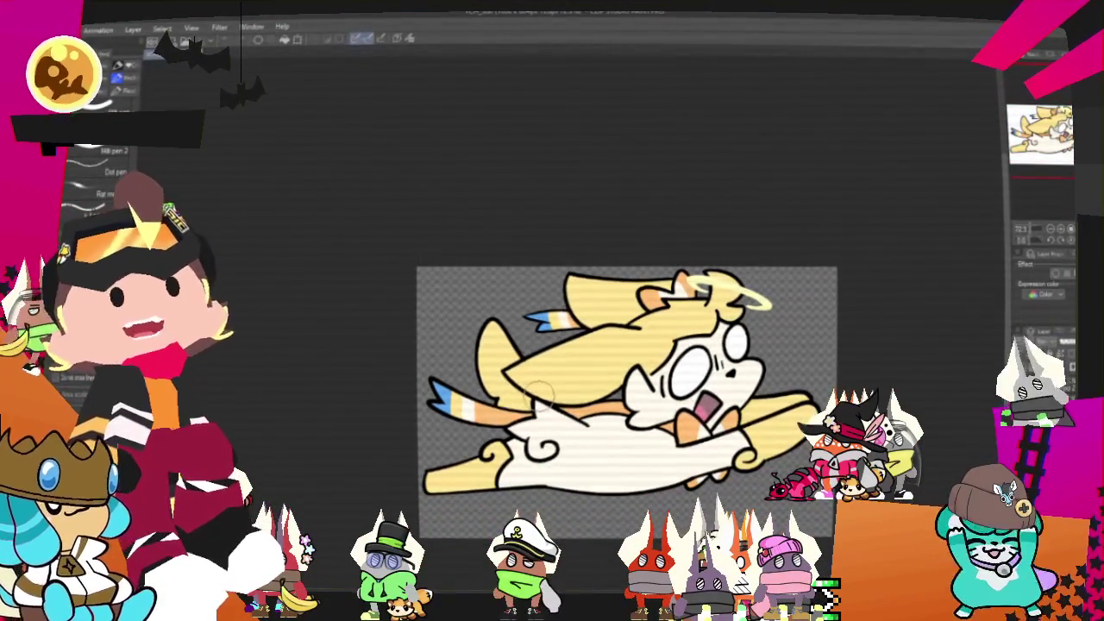
pyautogui.scroll(-1, 539, 389)
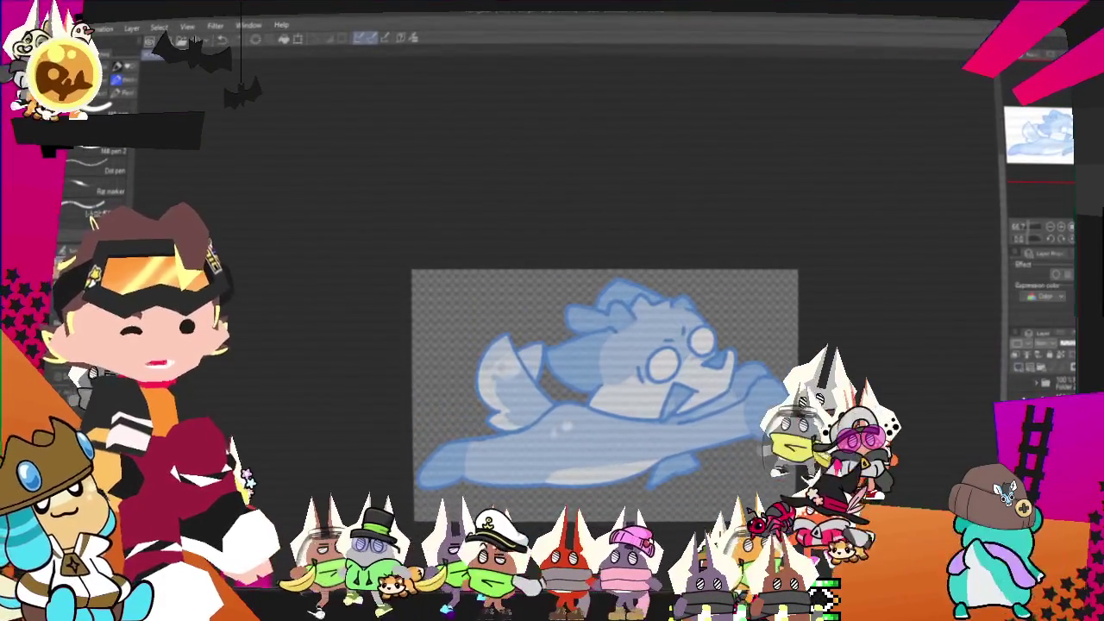
# Step: Replace the purple character image with a new empty reference board for the green-and-pink cat sheet
pyautogui.scroll(1, 557, 181)
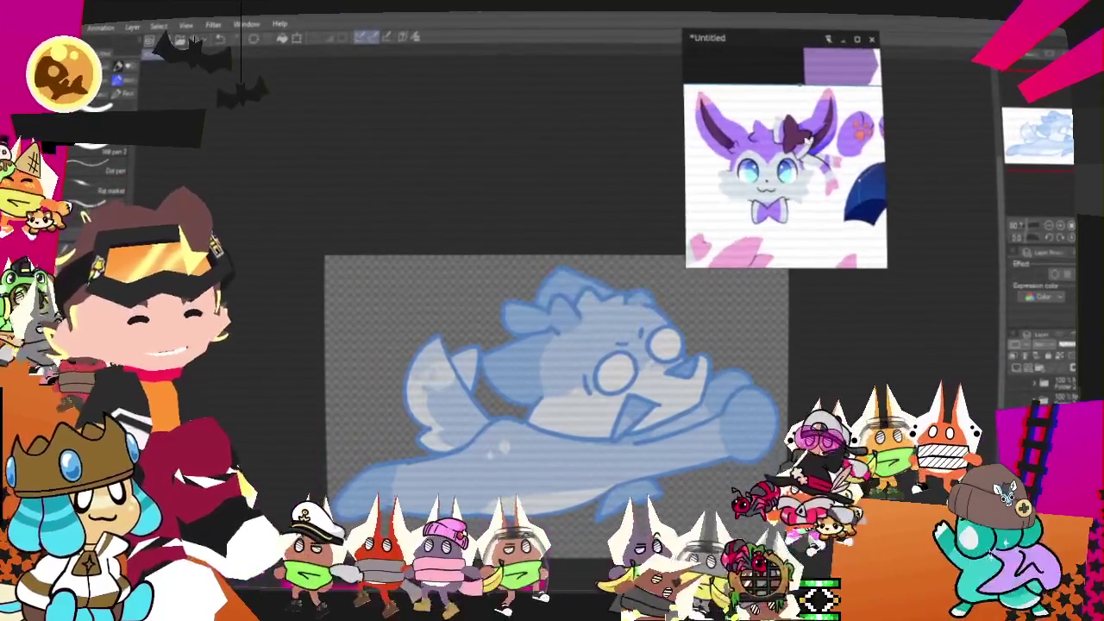
pyautogui.rightClick(808, 140)
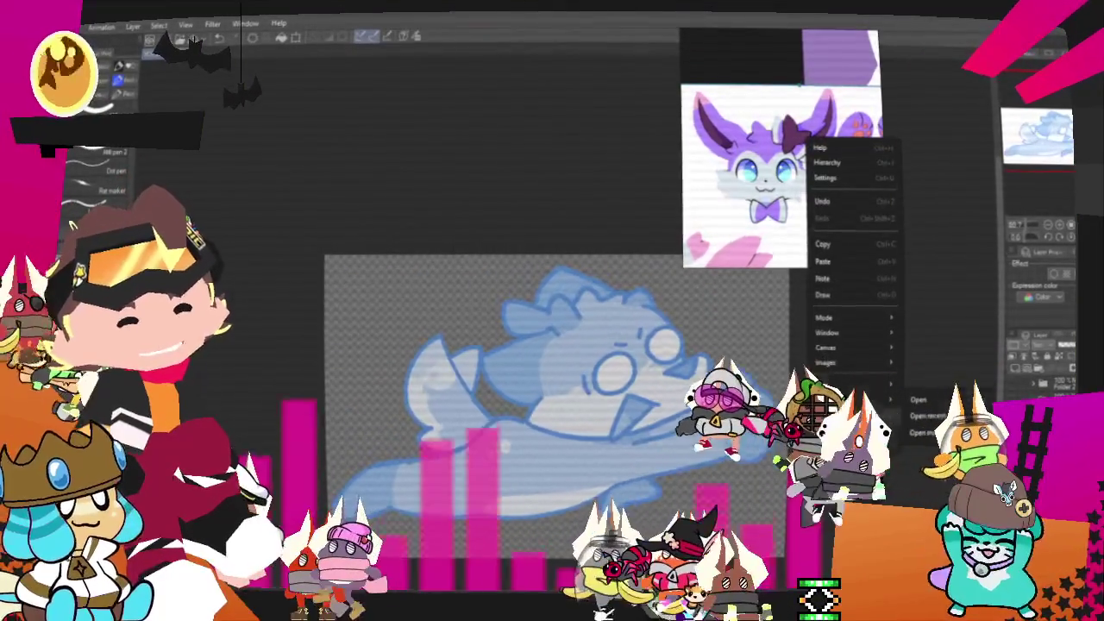
pyautogui.click(919, 400)
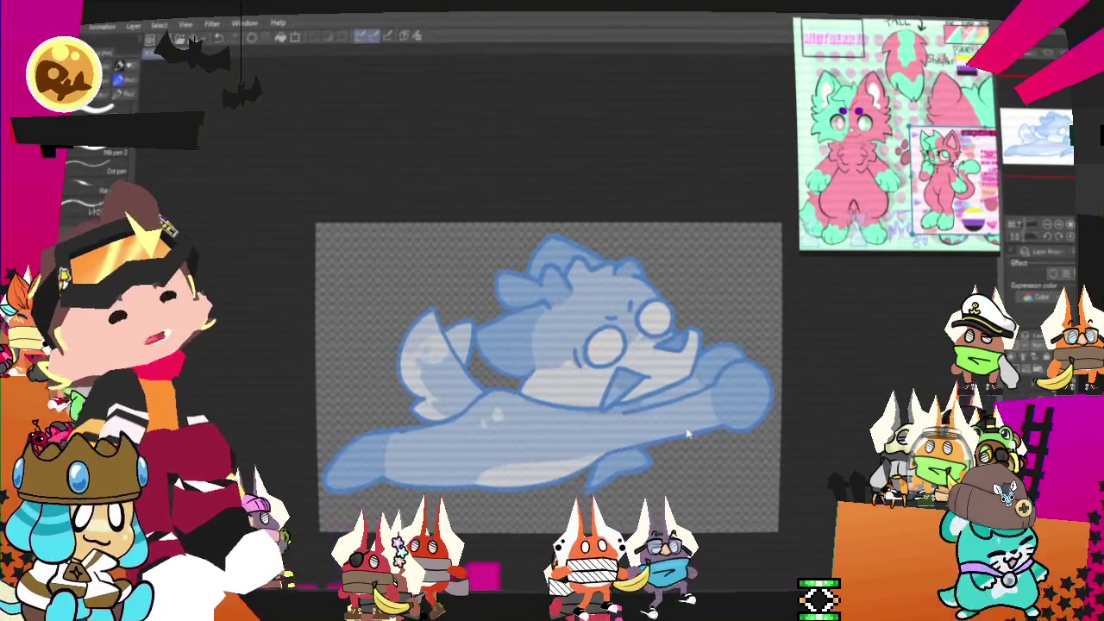
pyautogui.moveTo(687, 434); pyautogui.dragTo(663, 437)
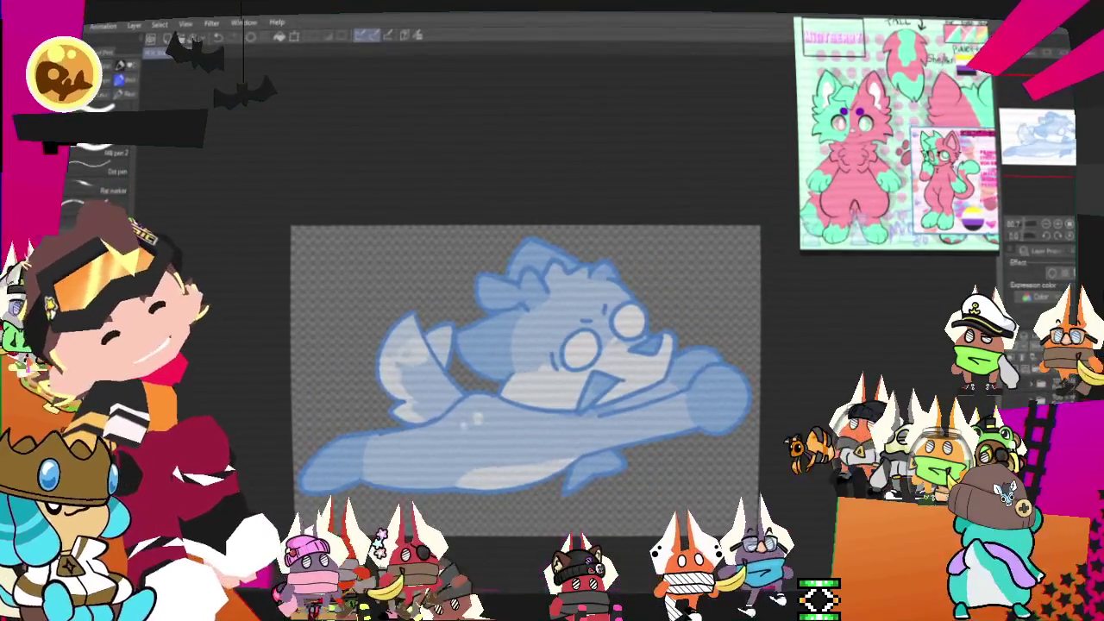
# Step: Zoom in with the pencil and outline the cat's round eye in dark lines
pyautogui.press('p')
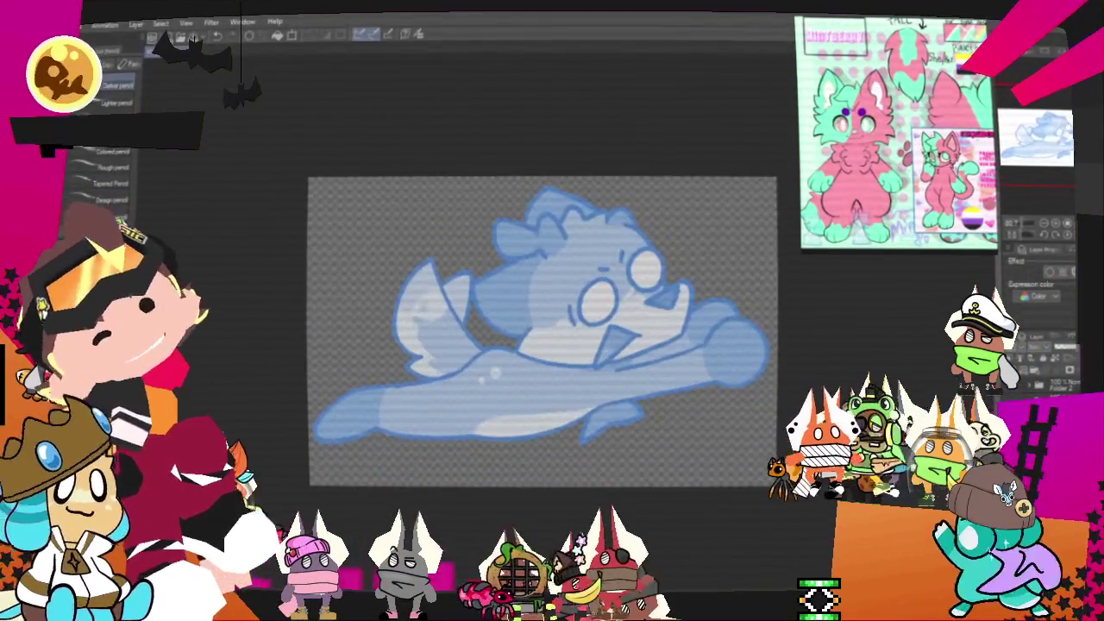
pyautogui.scroll(1, 552, 345)
pyautogui.scroll(1, 531, 328)
pyautogui.scroll(1, 517, 328)
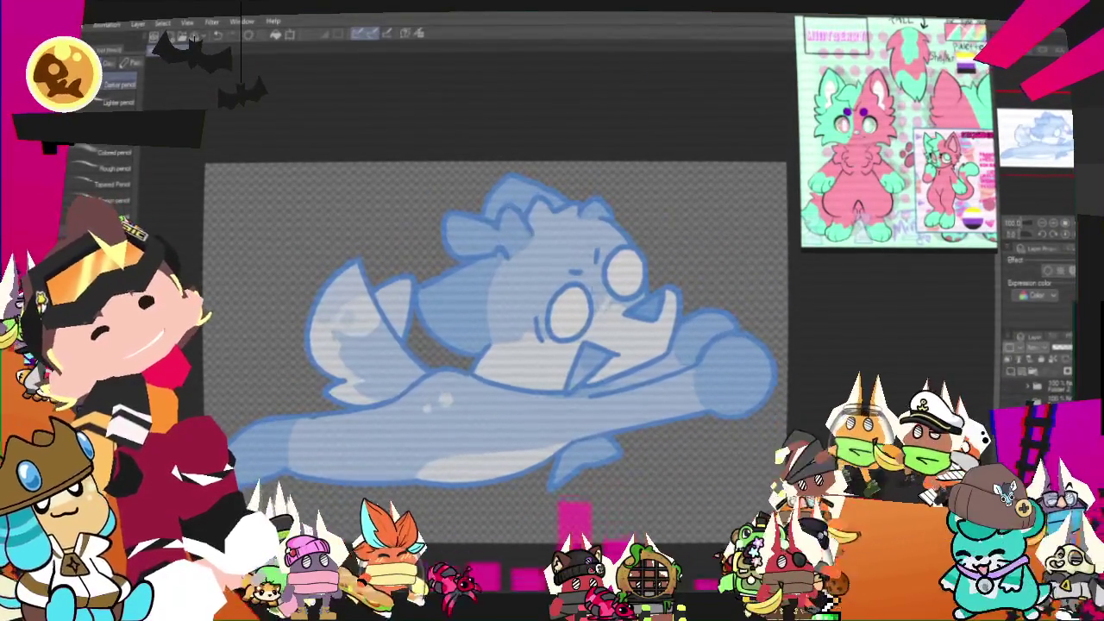
pyautogui.moveTo(576, 278); pyautogui.dragTo(569, 278)
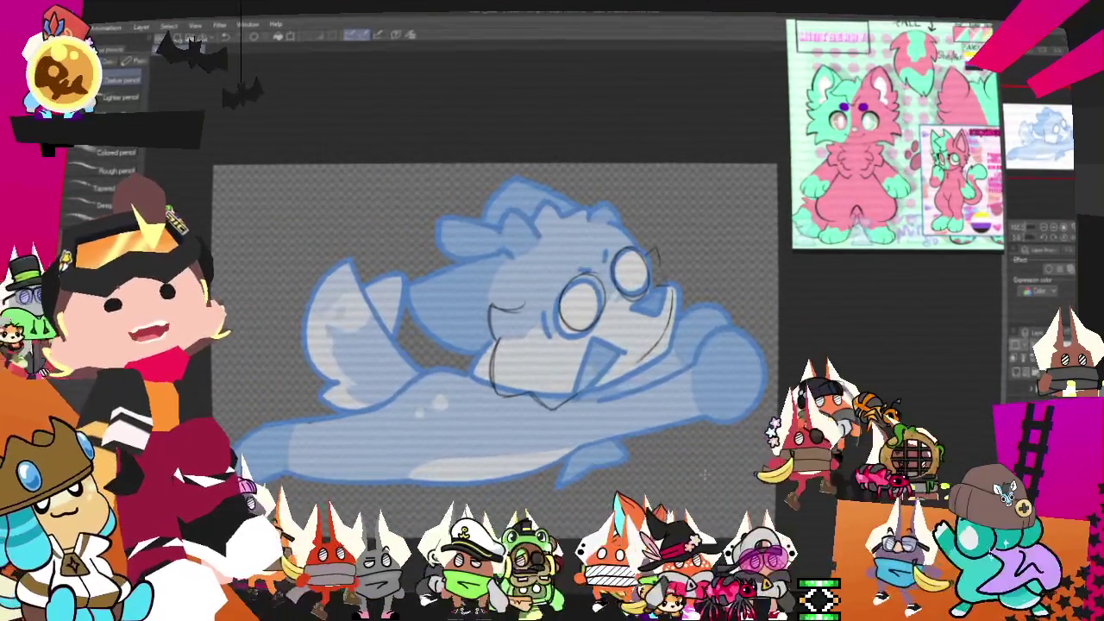
# Step: Sketch the head, ear and muzzle lines over the blue underdrawing
pyautogui.moveTo(709, 477); pyautogui.dragTo(731, 526)
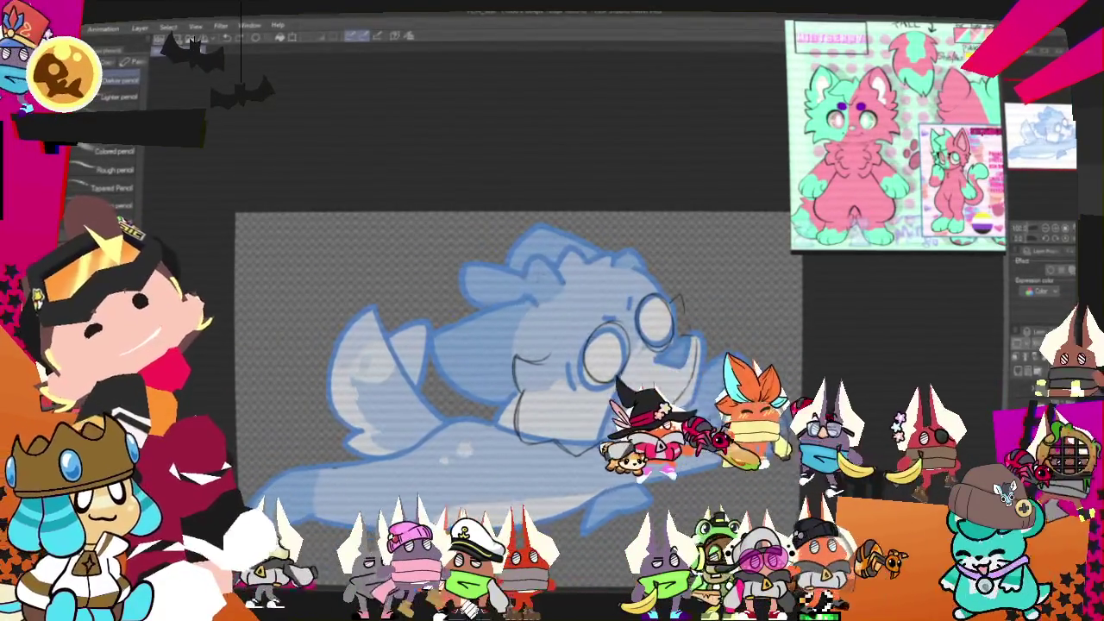
pyautogui.moveTo(559, 240); pyautogui.dragTo(651, 226)
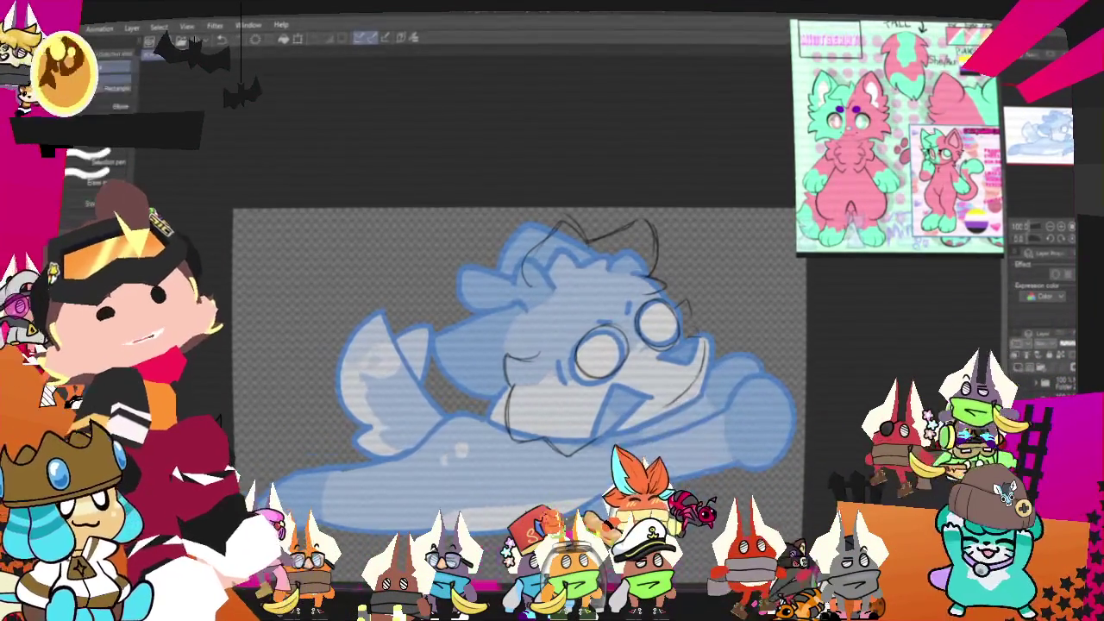
pyautogui.press('m')
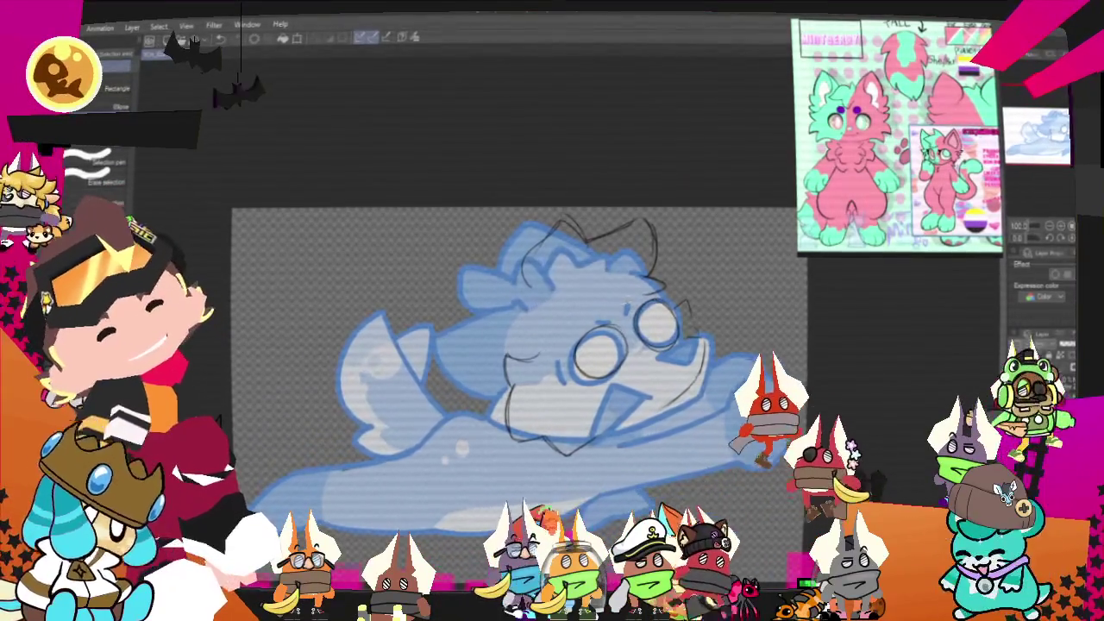
# Step: Select the sketched head top with an ellipse, rotate it counter-clockwise, and deselect
pyautogui.moveTo(682, 298); pyautogui.dragTo(682, 309)
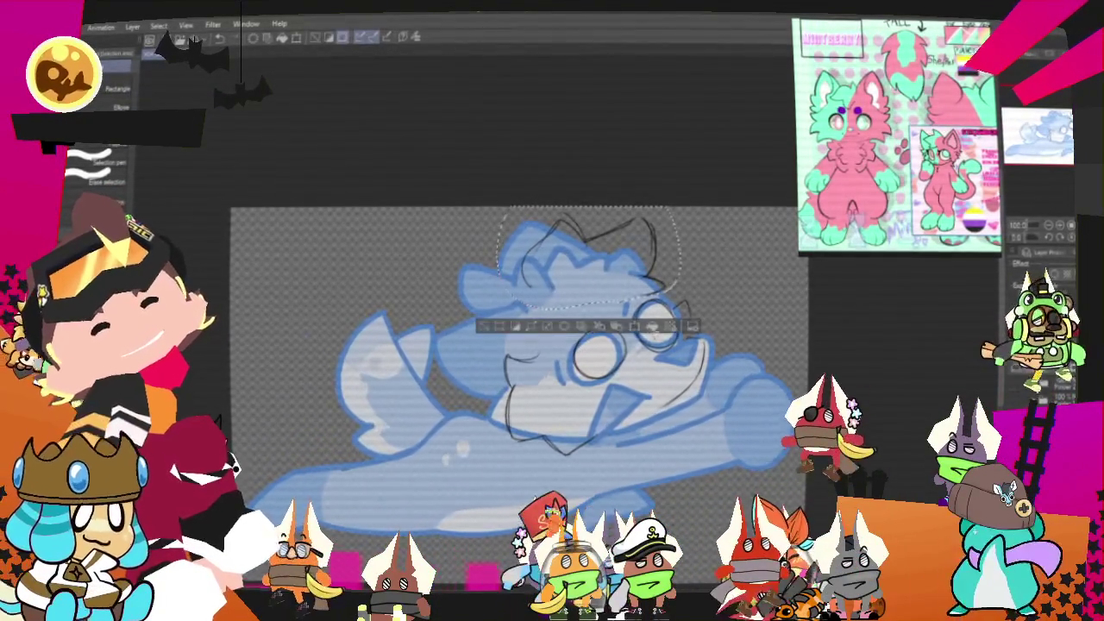
pyautogui.moveTo(679, 204); pyautogui.dragTo(660, 208)
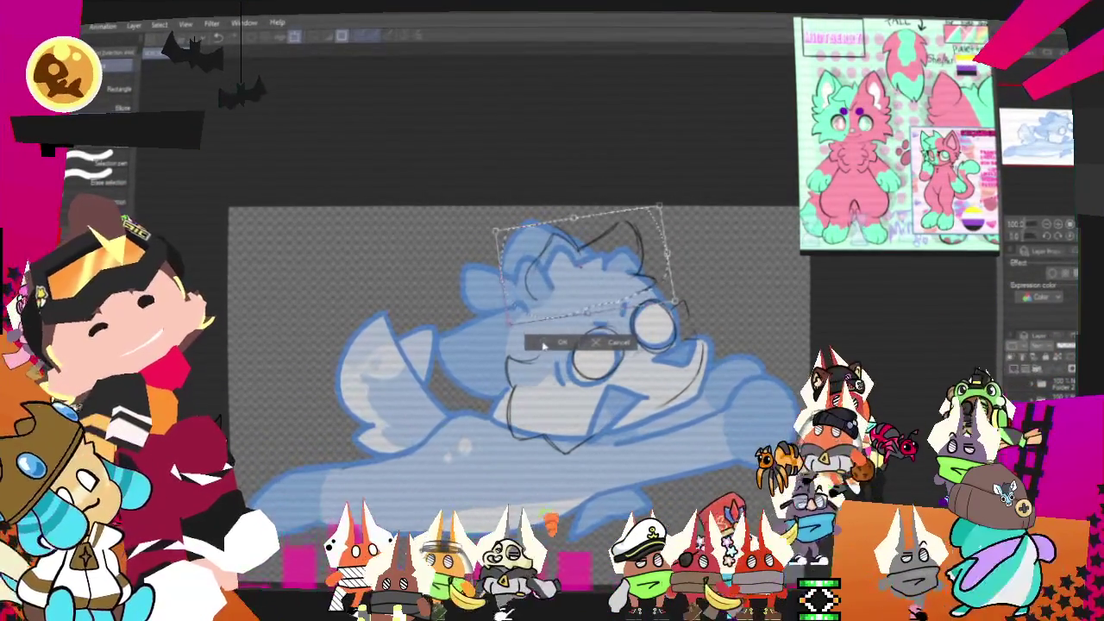
pyautogui.press('Return')
pyautogui.click(481, 338)
pyautogui.press('p')
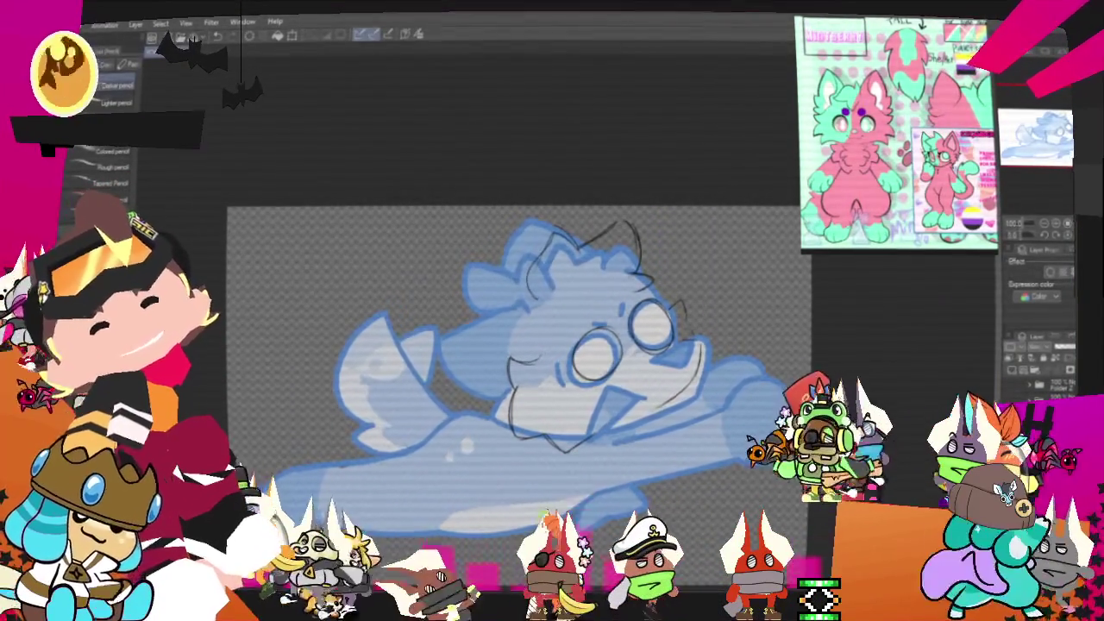
pyautogui.moveTo(518, 345)
pyautogui.mouseDown()
pyautogui.moveTo(534, 352)
pyautogui.moveTo(542, 339)
pyautogui.mouseUp()
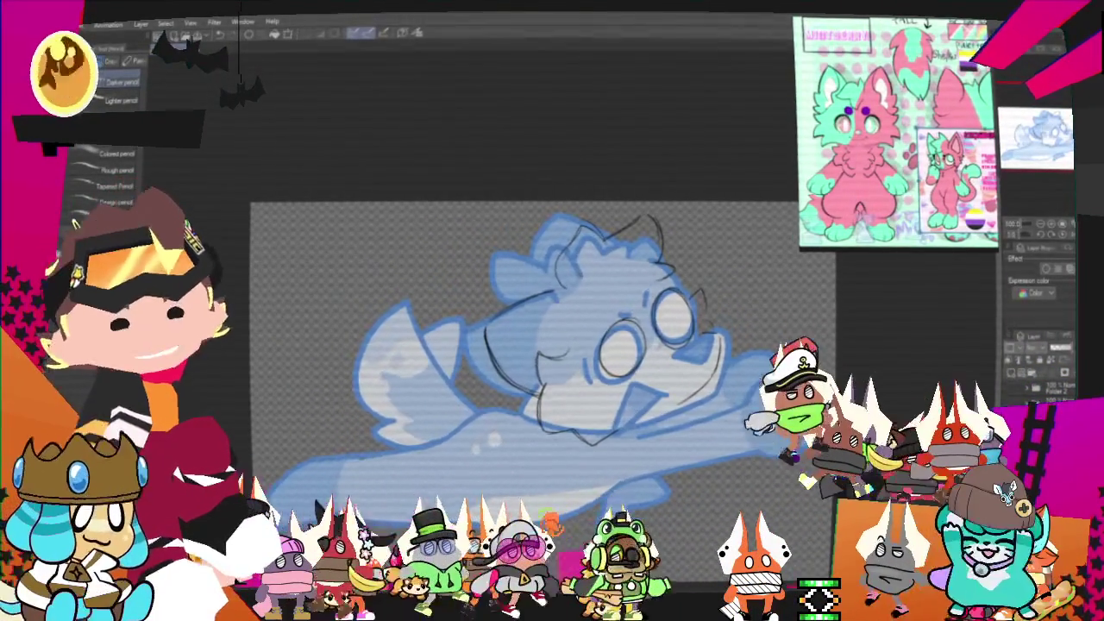
pyautogui.moveTo(738, 465); pyautogui.dragTo(771, 526)
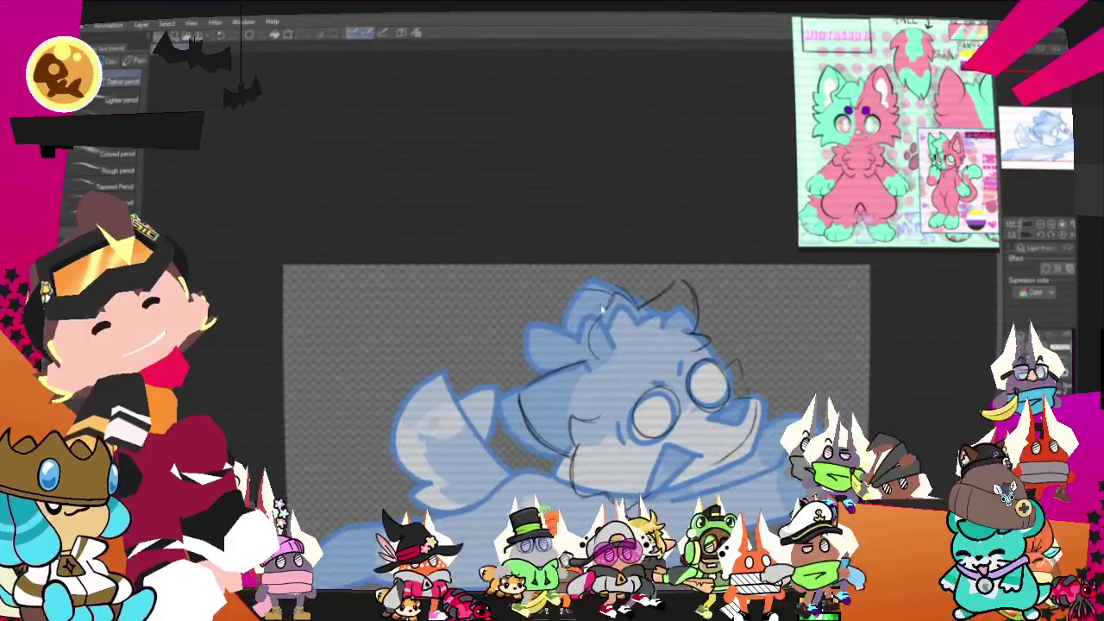
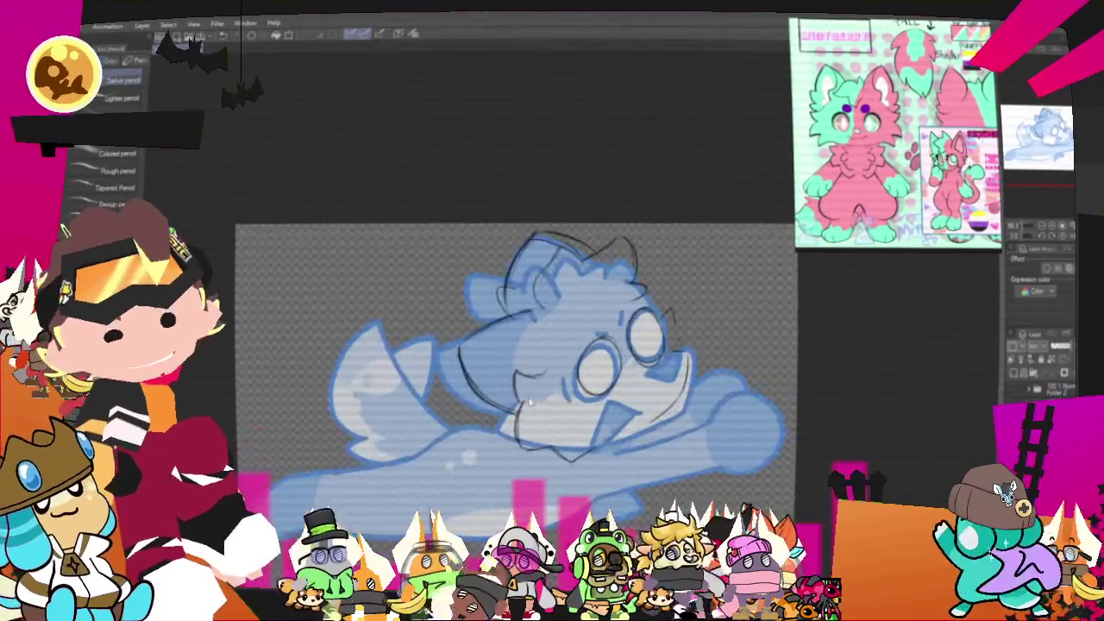
# Step: Zoom in and sketch a dark pencil line along the creature's lower right body
pyautogui.scroll(2, 533, 488)
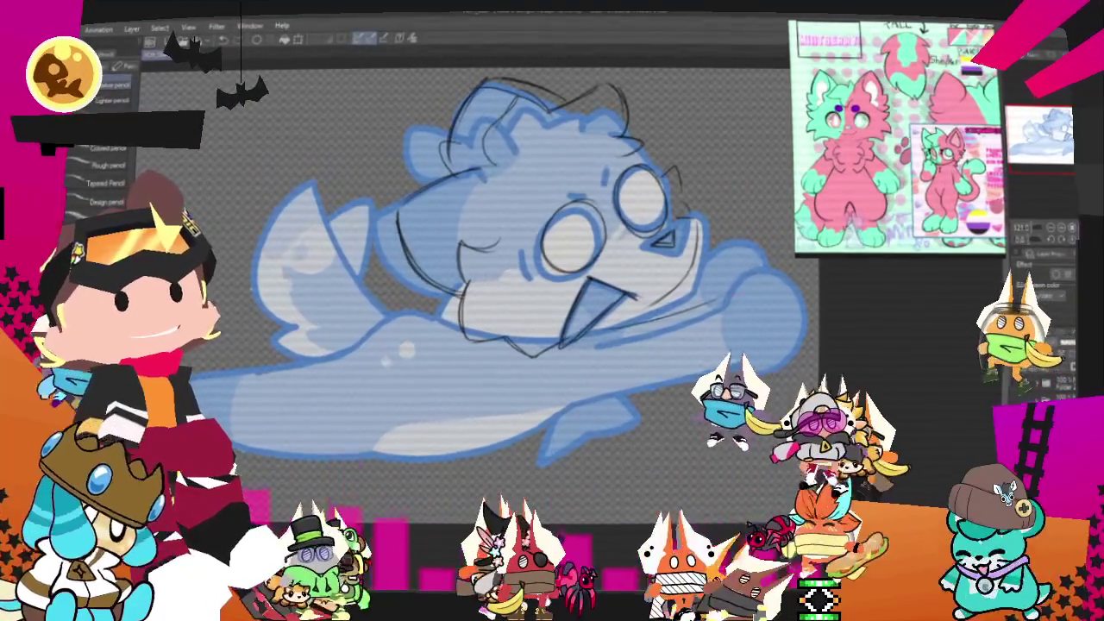
pyautogui.moveTo(604, 379); pyautogui.dragTo(781, 350)
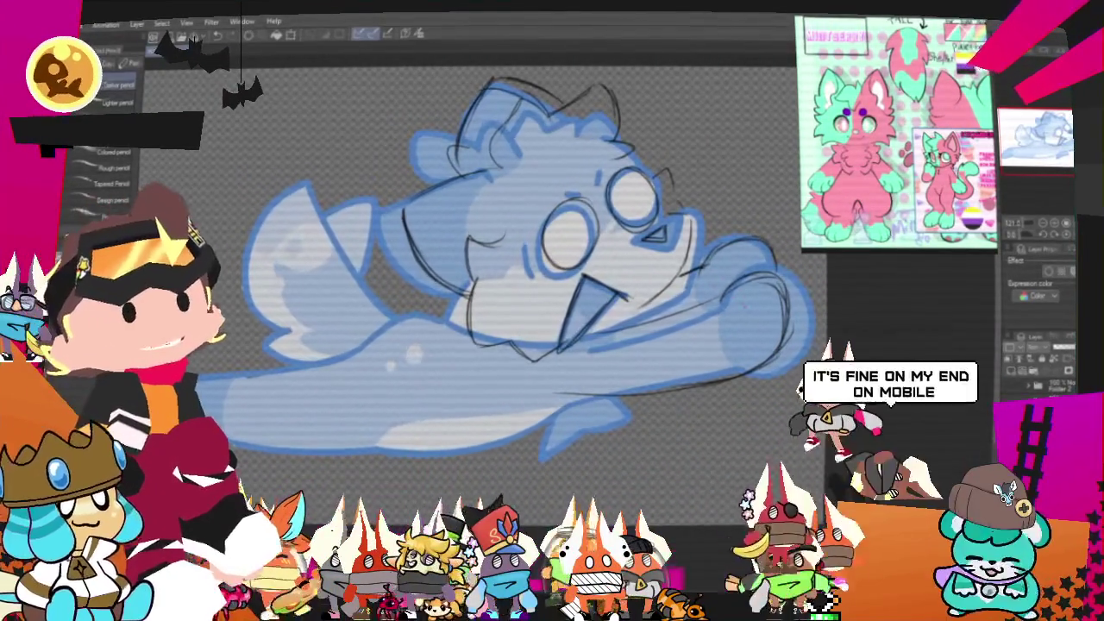
pyautogui.scroll(2, 517, 259)
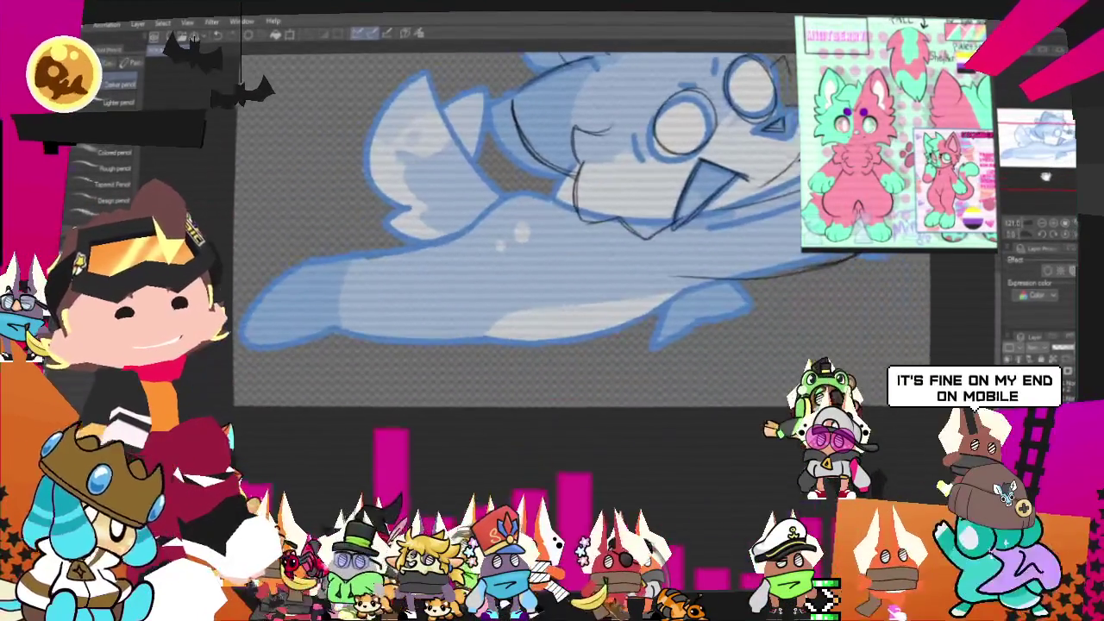
pyautogui.scroll(3, 552, 224)
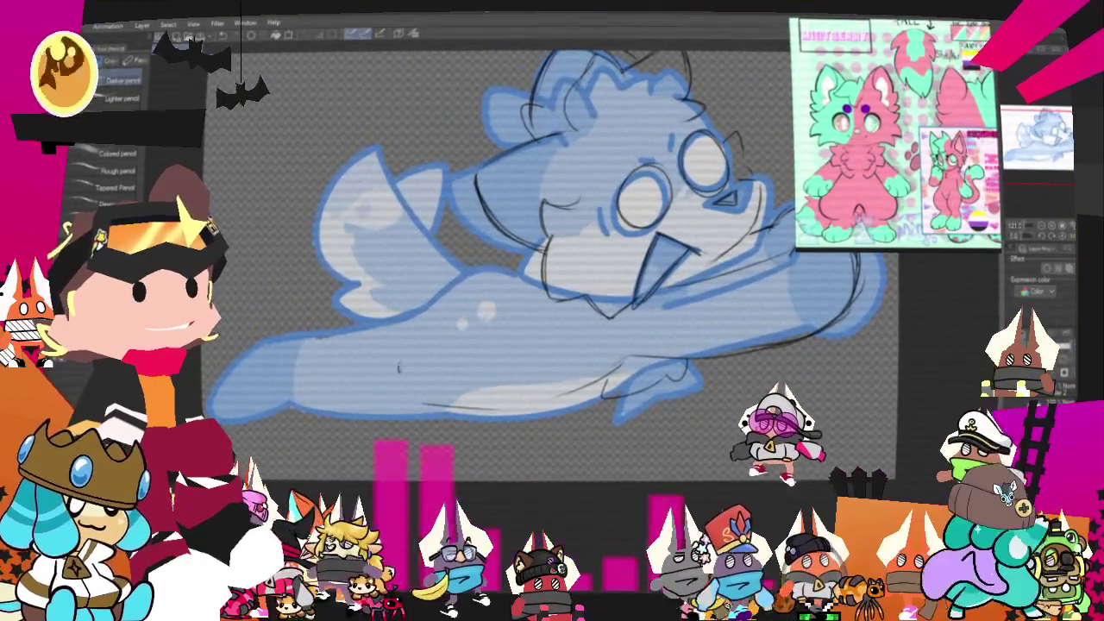
# Step: Add a pencil stroke to the body, then sketch dark lines along the lower-left tail and zoom out
pyautogui.moveTo(410, 312); pyautogui.dragTo(398, 371)
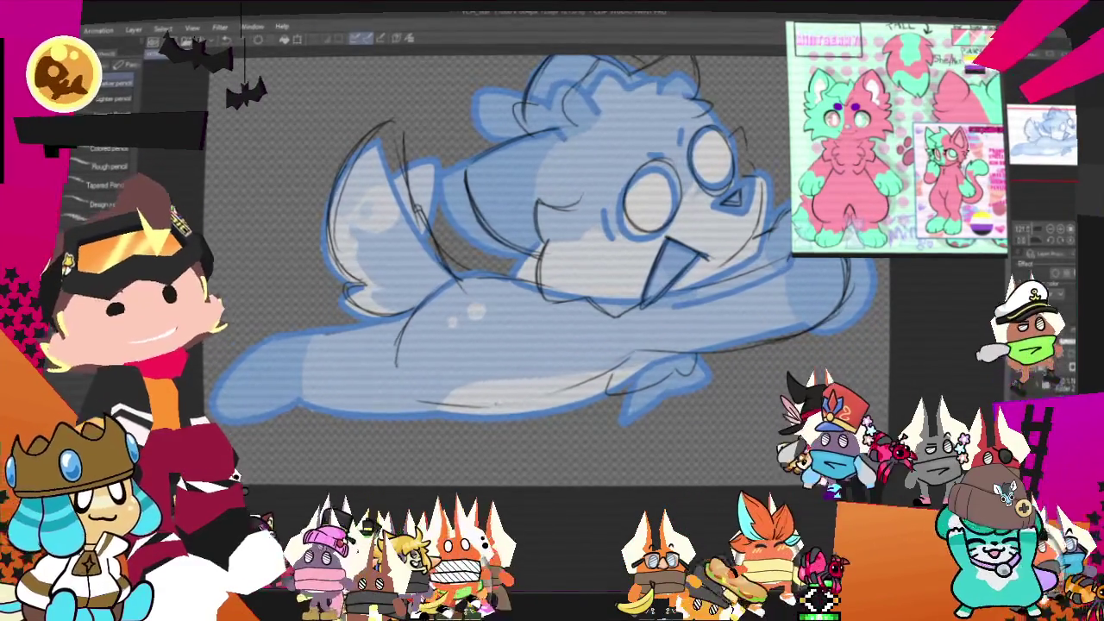
pyautogui.moveTo(552, 259)
pyautogui.mouseDown()
pyautogui.moveTo(614, 216)
pyautogui.moveTo(578, 272)
pyautogui.mouseUp()
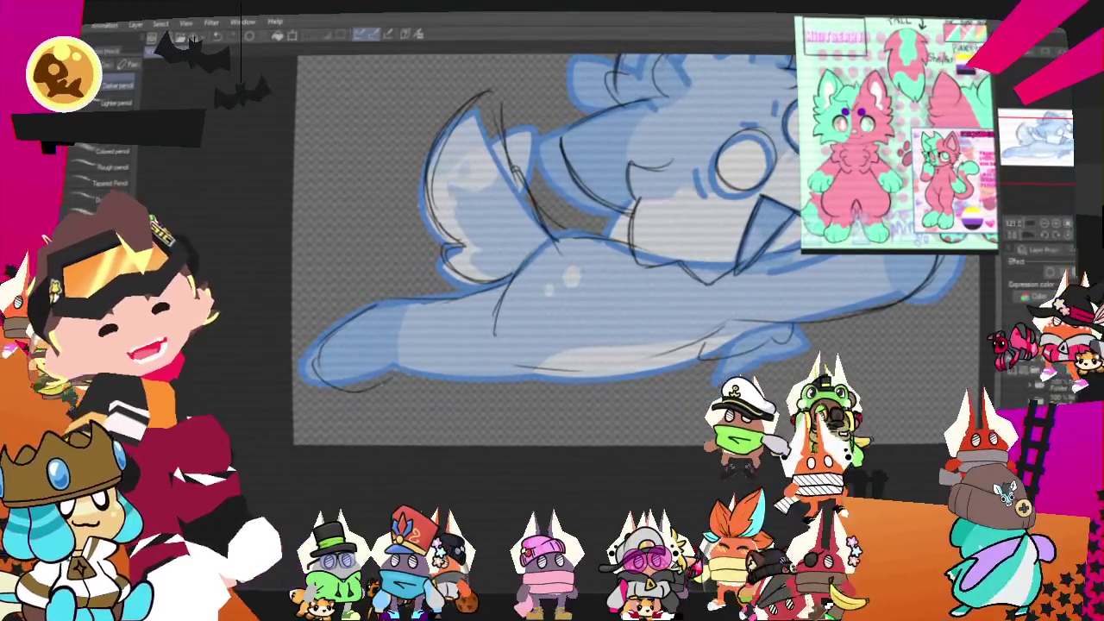
pyautogui.moveTo(312, 349); pyautogui.dragTo(397, 378)
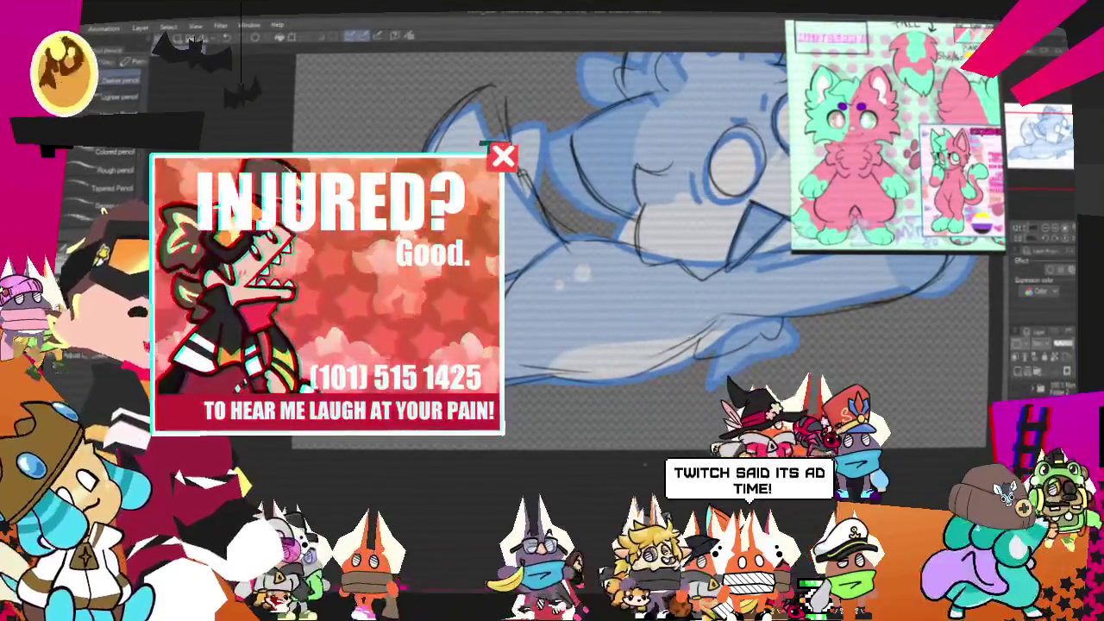
pyautogui.hotkey('ctrl', '-')
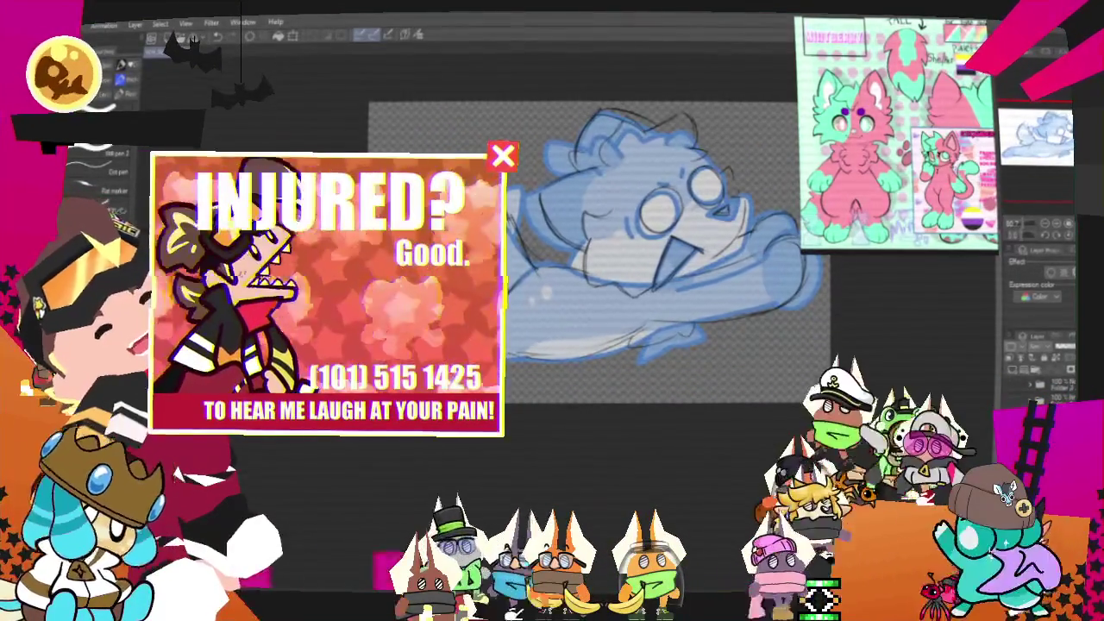
# Step: Switch to the pencil brushes and move the Critter Cove Devs Discord window over the canvas
pyautogui.press('p')
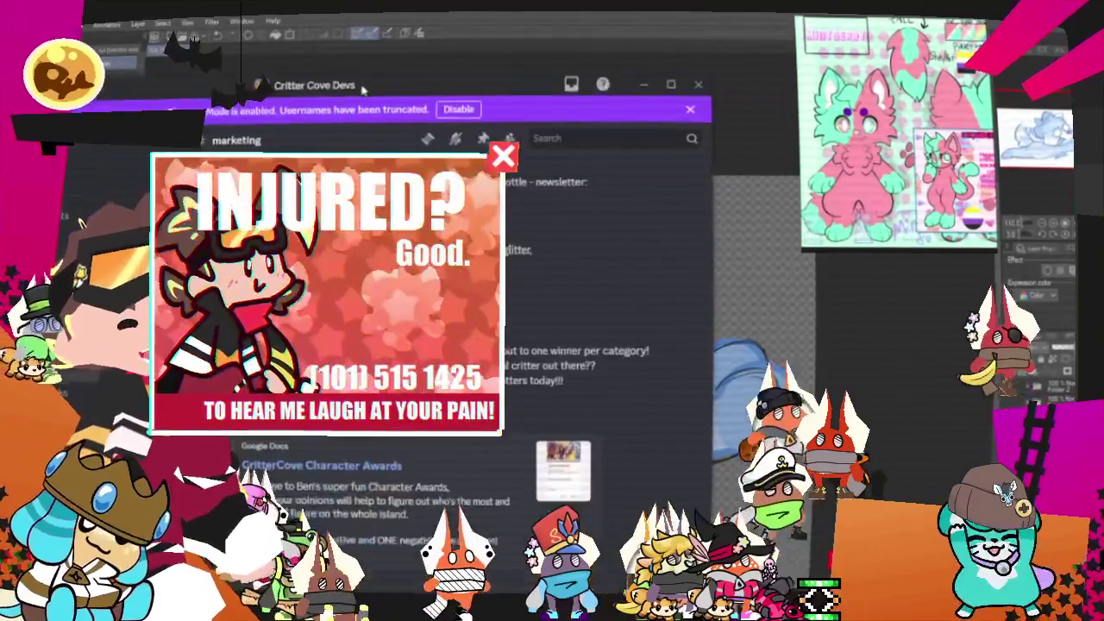
pyautogui.moveTo(368, 80)
pyautogui.mouseDown()
pyautogui.moveTo(393, 39)
pyautogui.moveTo(509, 53)
pyautogui.moveTo(401, 41)
pyautogui.mouseUp()
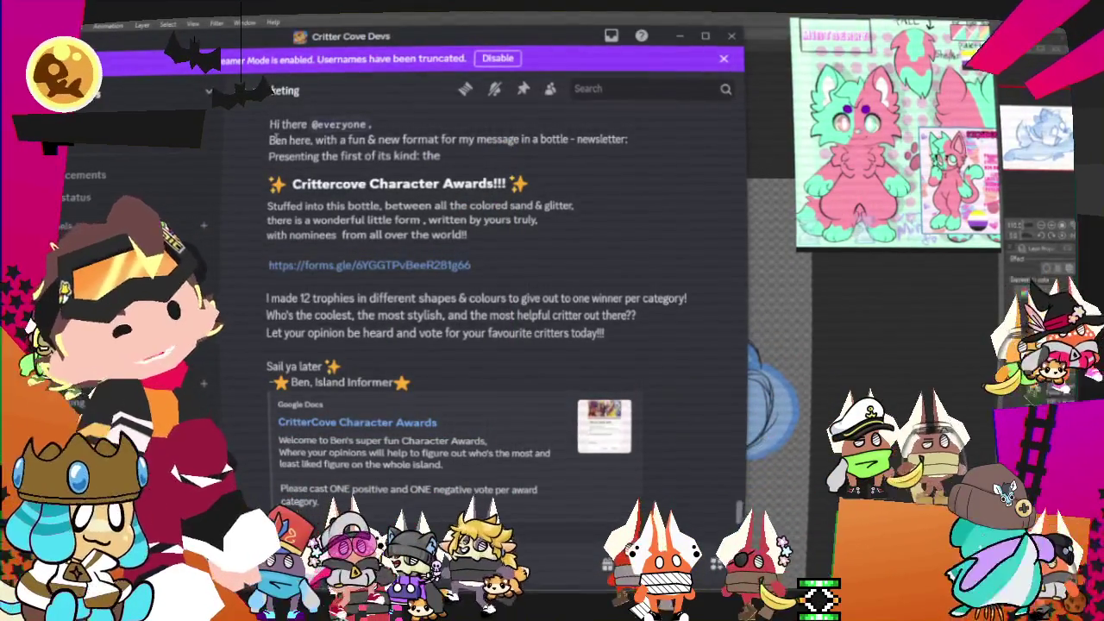
# Step: Highlight the announcement's greeting, newsletter introduction and line about the bottle's contents while reading
pyautogui.moveTo(269, 124); pyautogui.dragTo(376, 128)
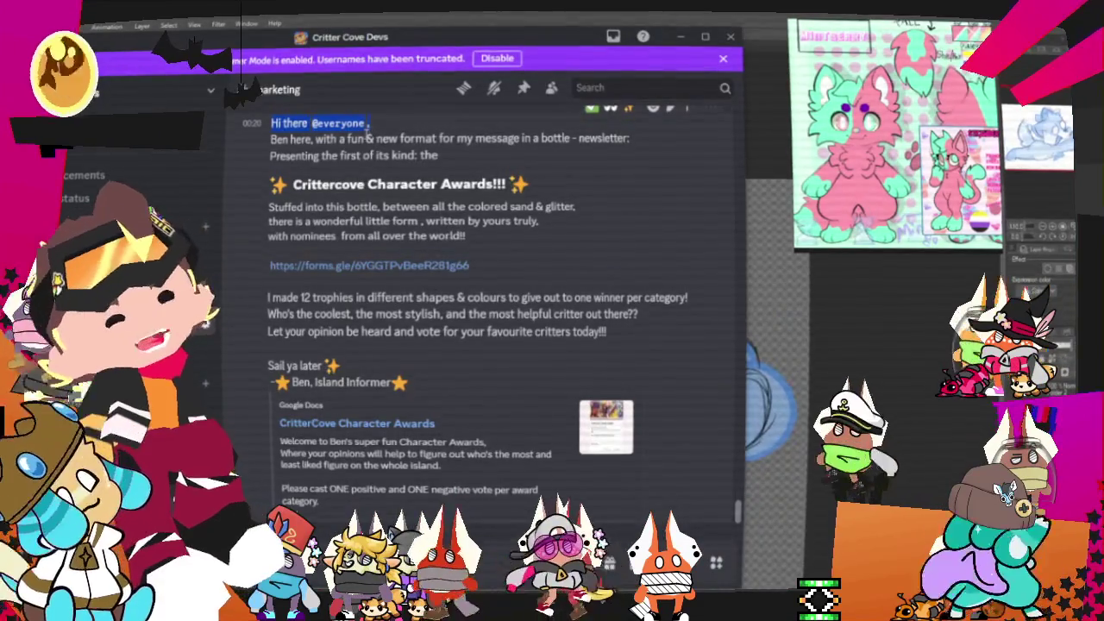
pyautogui.click(368, 136)
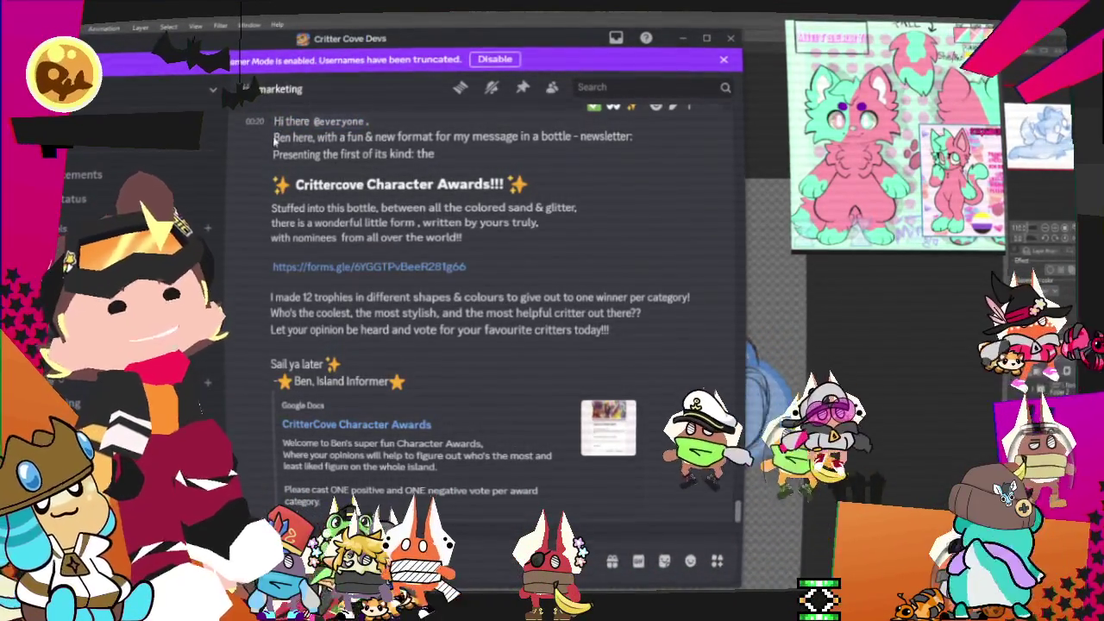
pyautogui.moveTo(274, 138)
pyautogui.mouseDown()
pyautogui.moveTo(358, 154)
pyautogui.moveTo(467, 135)
pyautogui.moveTo(565, 148)
pyautogui.mouseUp()
pyautogui.moveTo(576, 142)
pyautogui.mouseDown()
pyautogui.moveTo(493, 138)
pyautogui.moveTo(636, 136)
pyautogui.mouseUp()
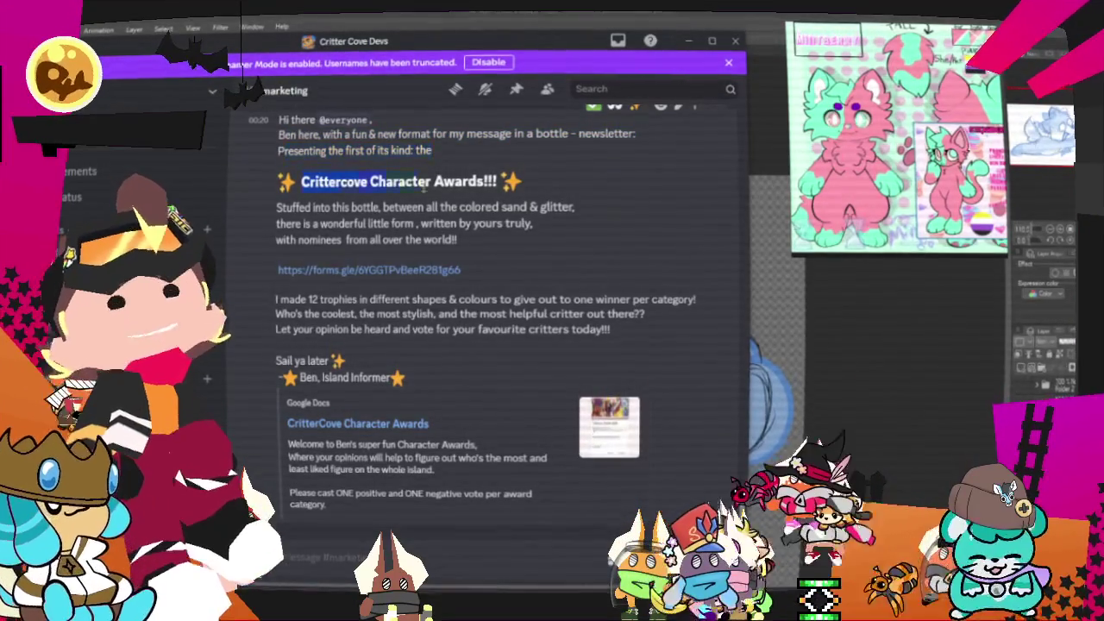
pyautogui.moveTo(278, 207)
pyautogui.mouseDown()
pyautogui.moveTo(463, 211)
pyautogui.moveTo(298, 239)
pyautogui.moveTo(457, 241)
pyautogui.moveTo(487, 276)
pyautogui.mouseUp()
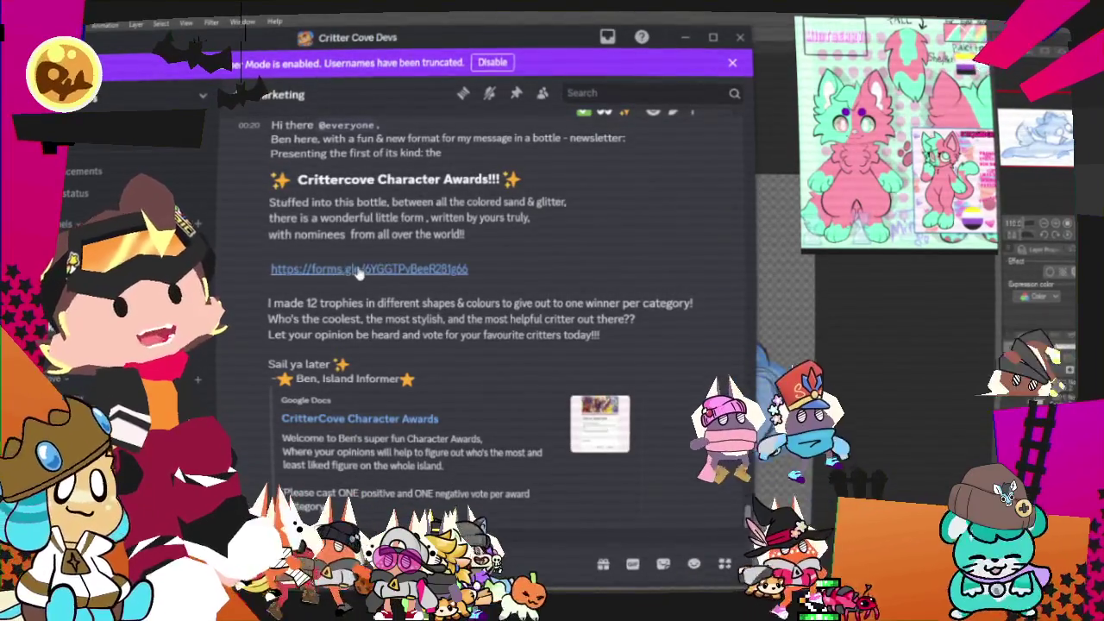
# Step: Highlight the forms.gle survey link, the 12 trophies line and the coolest-critter question
pyautogui.moveTo(269, 266); pyautogui.dragTo(482, 282)
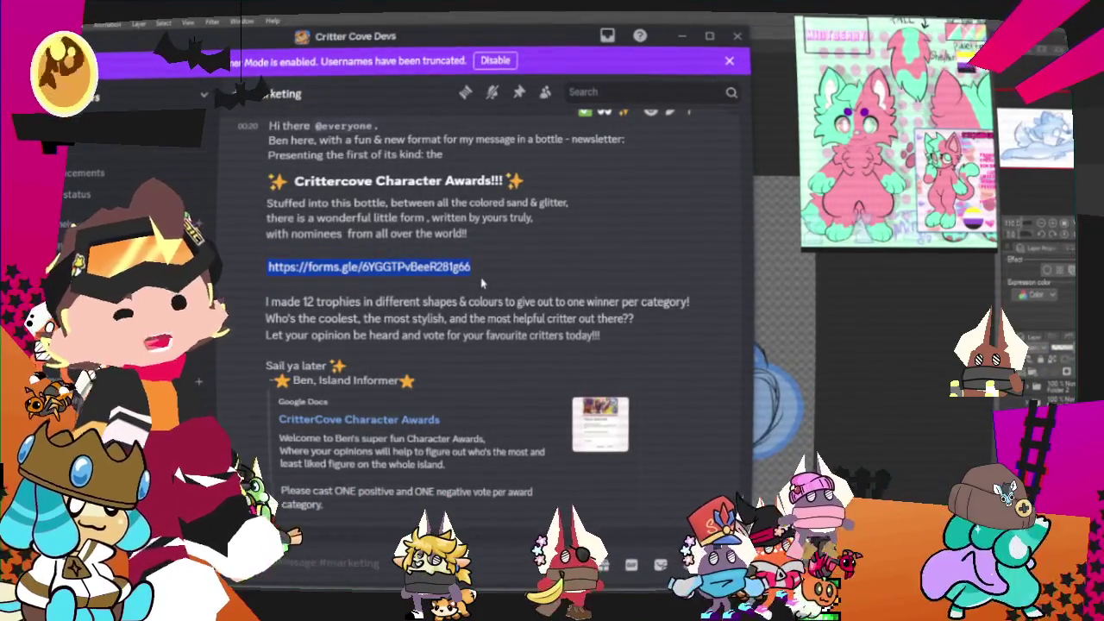
pyautogui.click(269, 315)
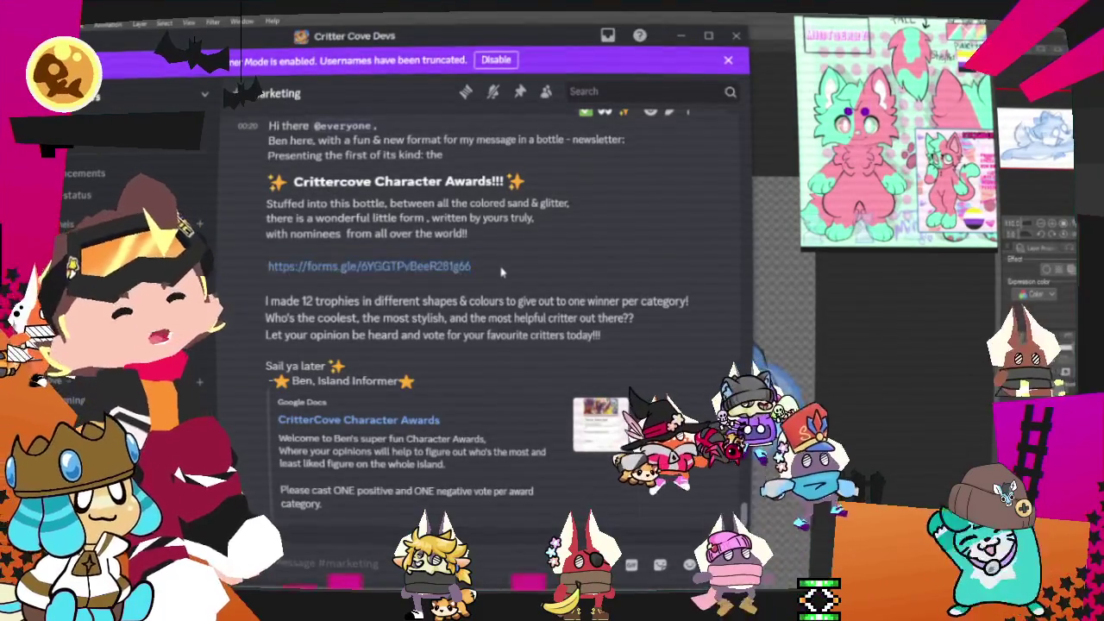
pyautogui.moveTo(267, 301); pyautogui.dragTo(542, 299)
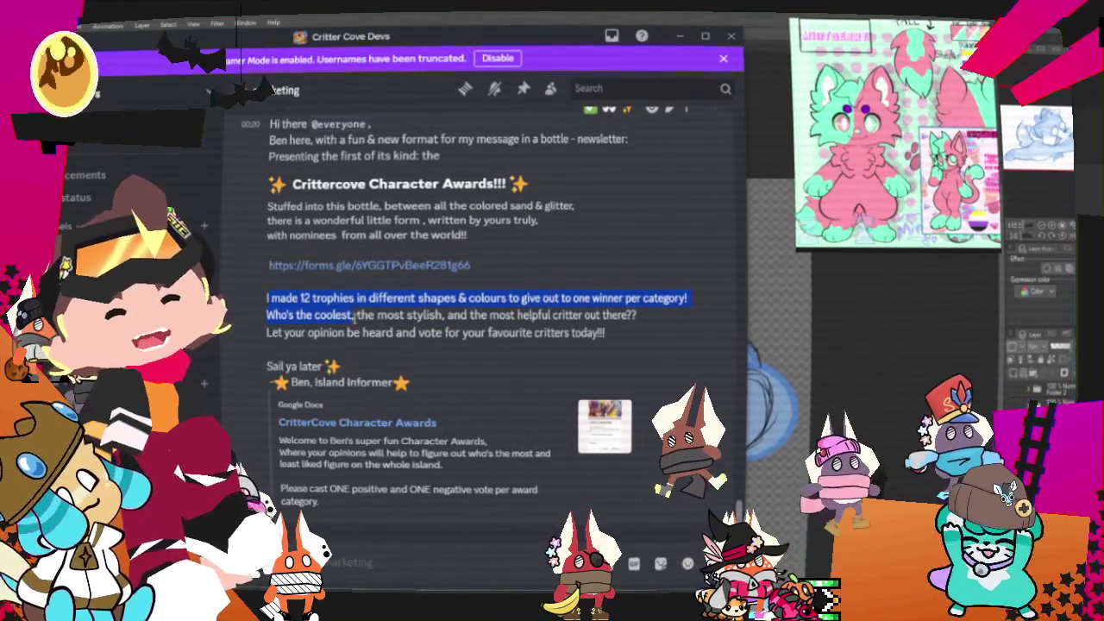
pyautogui.moveTo(321, 316); pyautogui.dragTo(513, 313)
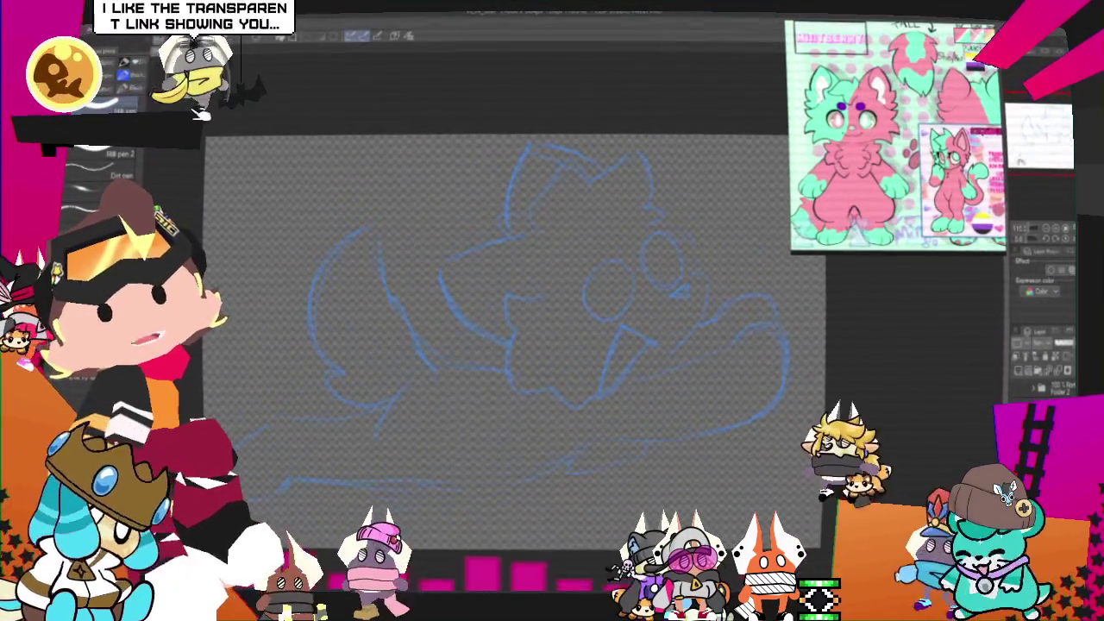
# Step: Draw and undo a test stroke, then bring the Crittercove Character Awards message fully into view
pyautogui.moveTo(377, 367)
pyautogui.mouseDown()
pyautogui.moveTo(595, 327)
pyautogui.moveTo(697, 447)
pyautogui.mouseUp()
pyautogui.hotkey('ctrl', 'z')
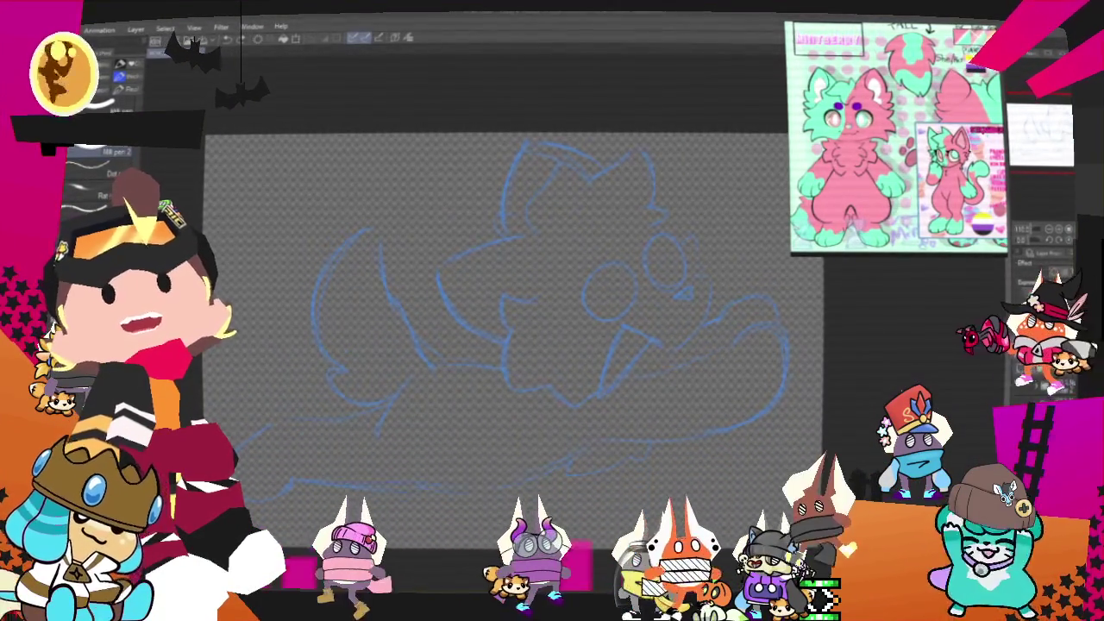
pyautogui.hotkey('alt', 'Tab')
pyautogui.moveTo(246, 88); pyautogui.dragTo(394, 59)
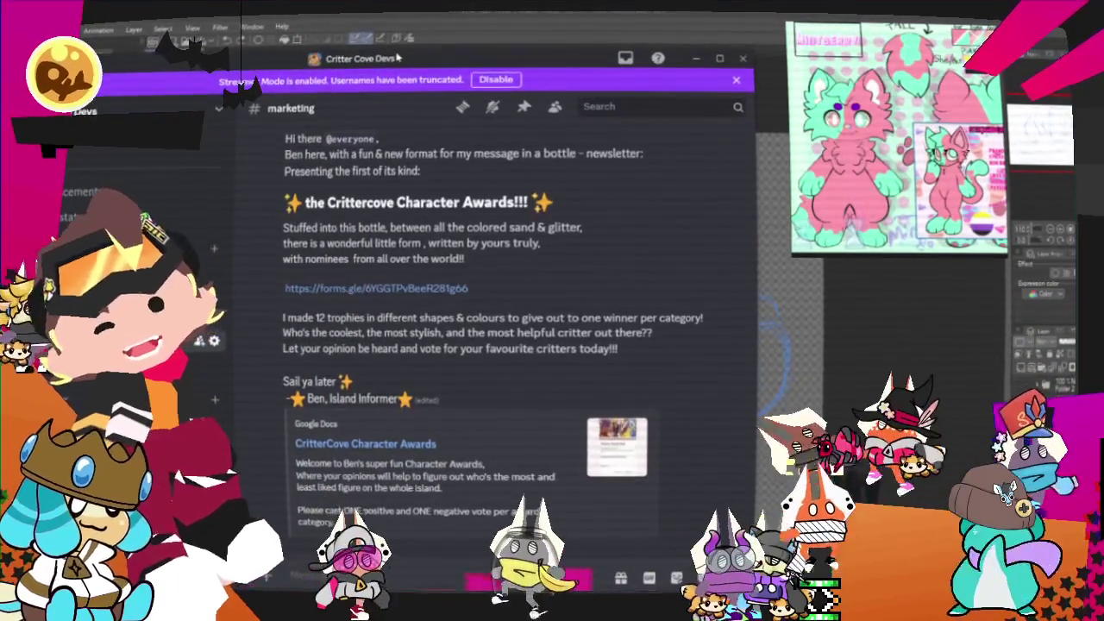
pyautogui.moveTo(483, 259)
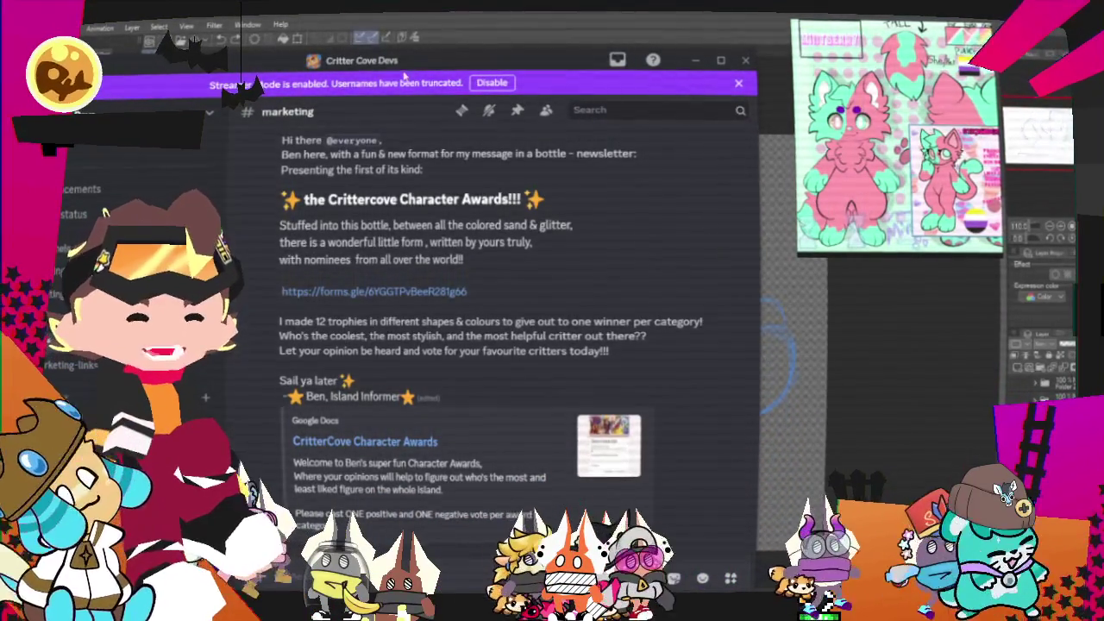
# Step: Switch away from the Discord newsletter message back to the cat sketch with Alt+Tab
pyautogui.hotkey('alt', 'Tab')
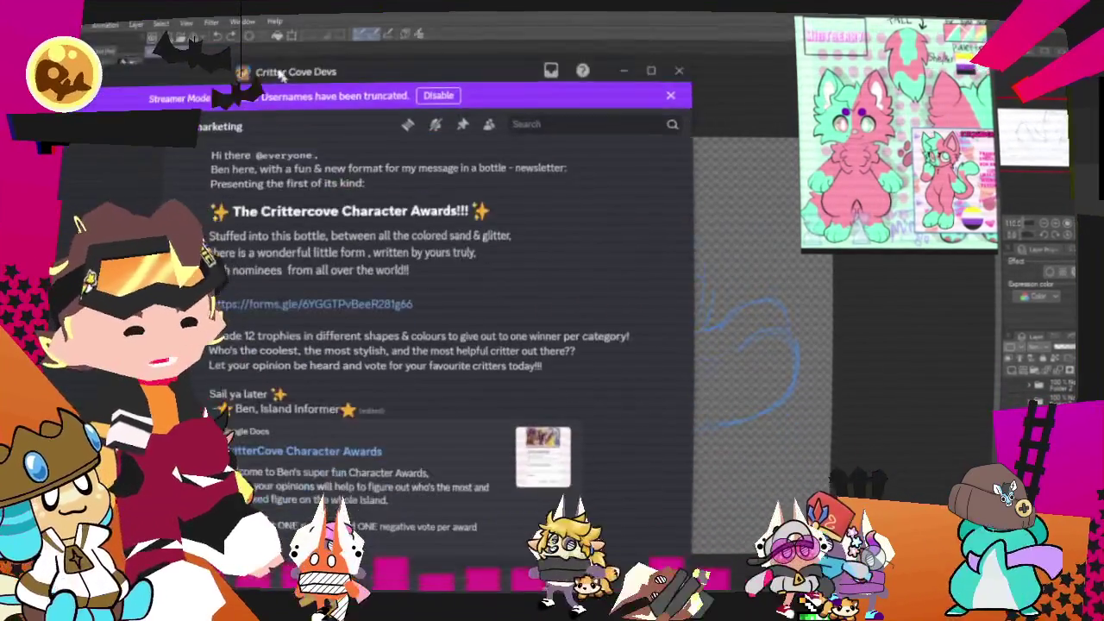
# Step: Draw a black oval outline around the cat's left eye
pyautogui.moveTo(5, 34)
pyautogui.mouseDown()
pyautogui.moveTo(257, 50)
pyautogui.moveTo(292, 38)
pyautogui.moveTo(278, 0)
pyautogui.mouseUp()
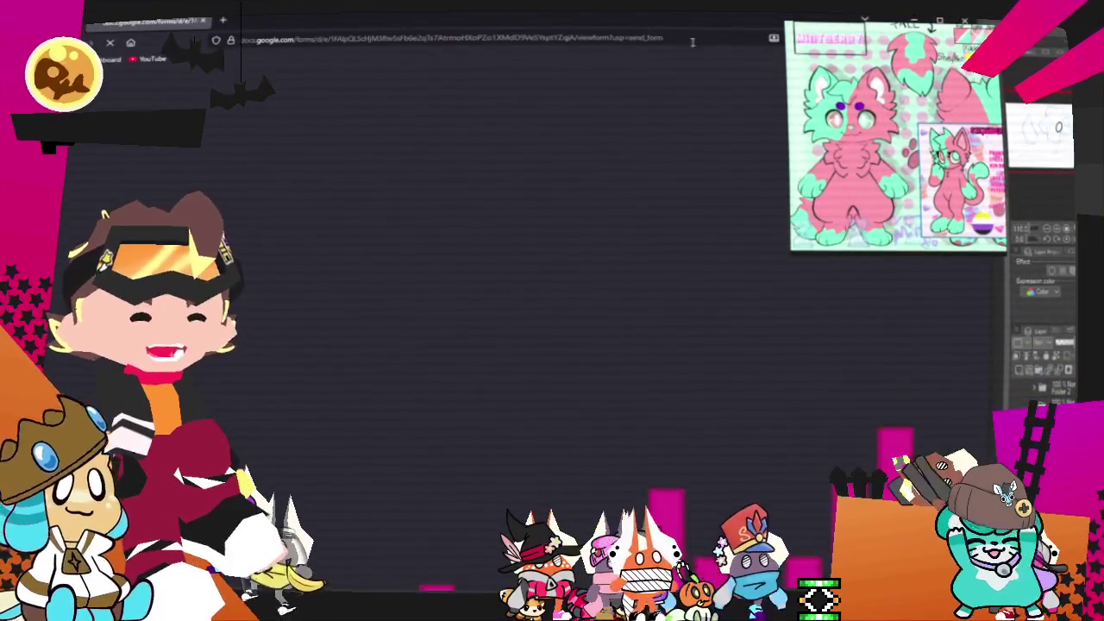
# Step: Scroll the Google Forms ballot from Most Accidents Caused down past Most Trustworthy
pyautogui.scroll(-5, 562, 246)
pyautogui.scroll(-4, 593, 248)
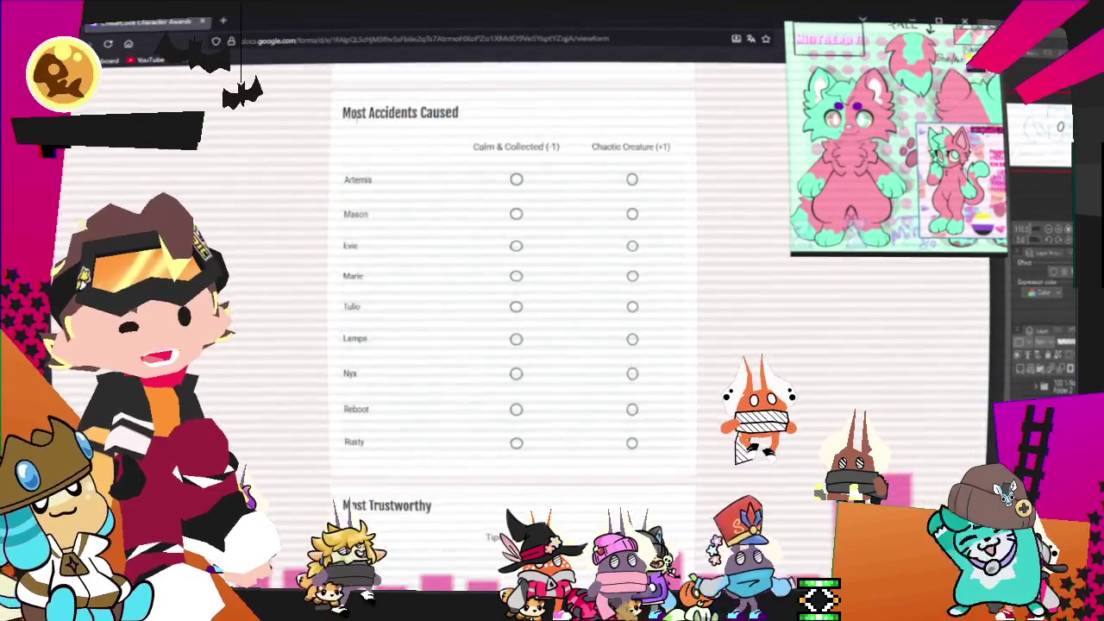
pyautogui.scroll(-3, 360, 216)
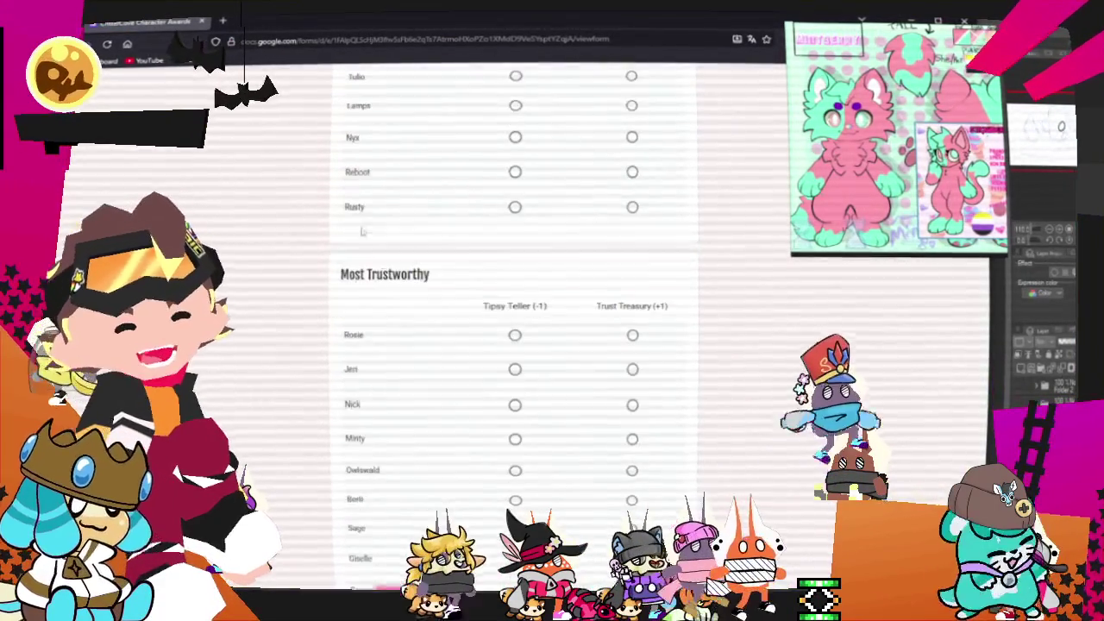
pyautogui.scroll(-4, 431, 299)
pyautogui.scroll(-1, 362, 259)
pyautogui.scroll(-3, 340, 240)
pyautogui.scroll(-2, 431, 259)
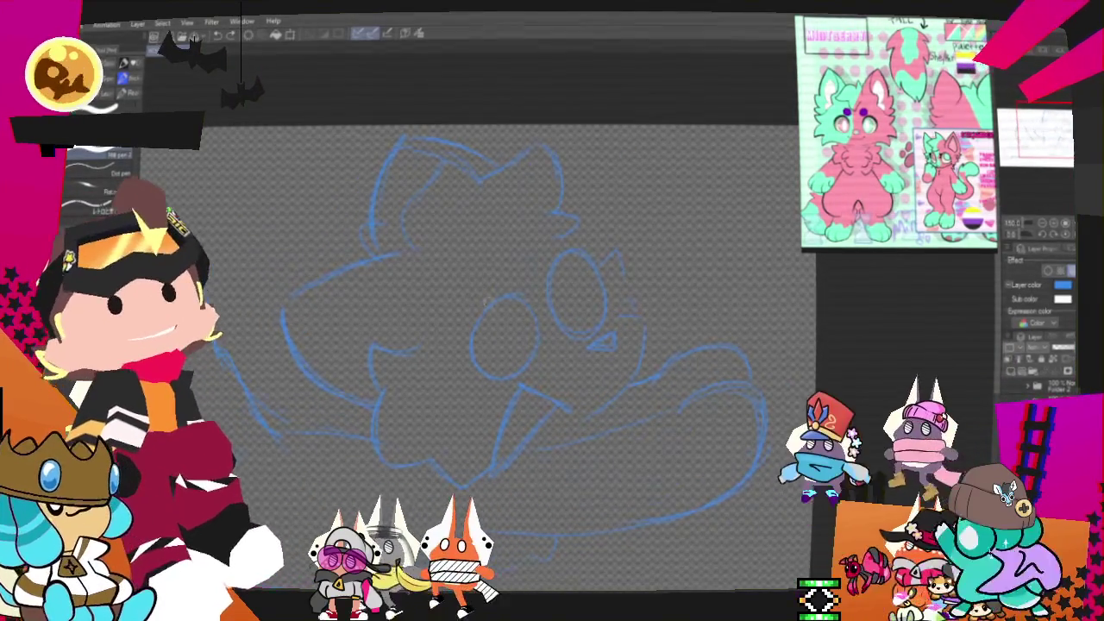
# Step: On the black lineart layer, ink the left eye oval and undo a misplaced second eye
pyautogui.click(230, 39)
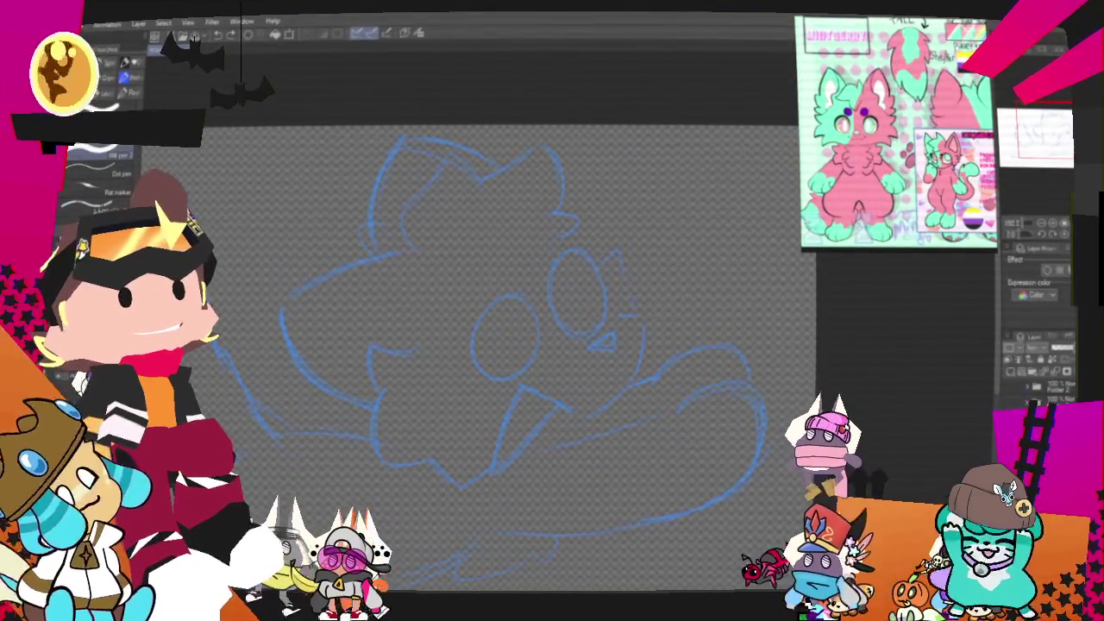
pyautogui.moveTo(518, 291); pyautogui.dragTo(514, 295)
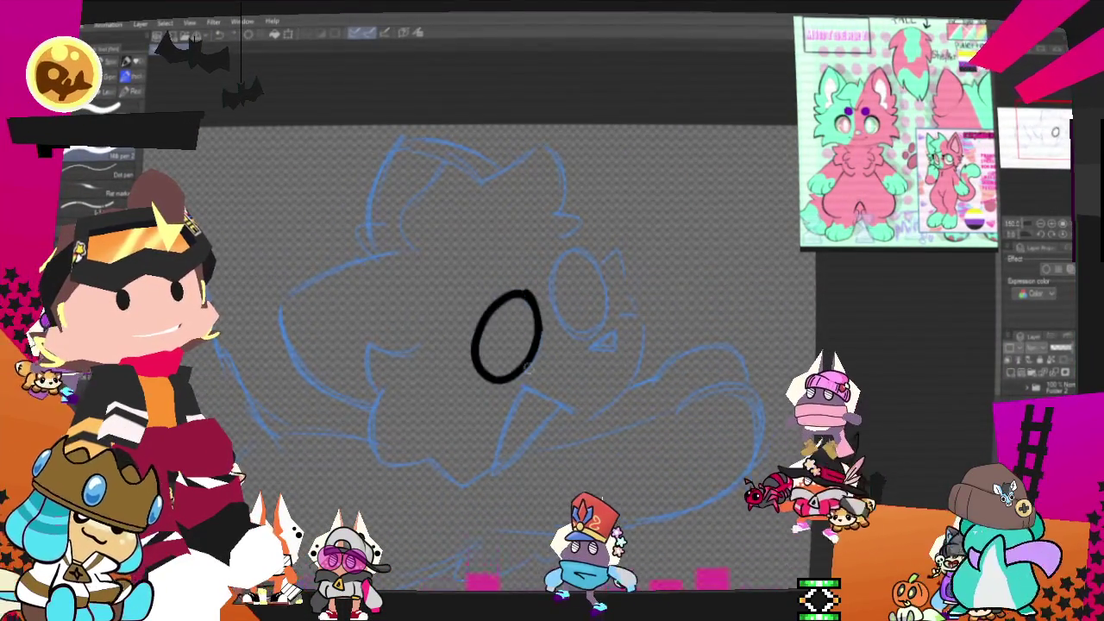
pyautogui.moveTo(533, 352); pyautogui.dragTo(528, 369)
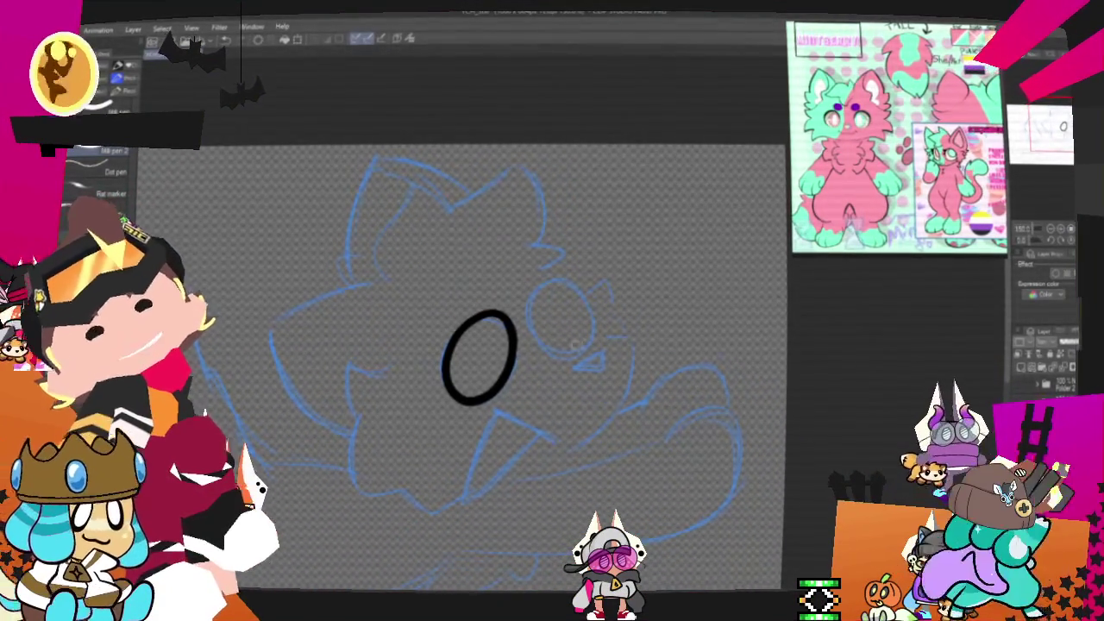
pyautogui.moveTo(565, 297)
pyautogui.mouseDown()
pyautogui.moveTo(543, 289)
pyautogui.moveTo(556, 283)
pyautogui.mouseUp()
pyautogui.hotkey('ctrl', 'z')
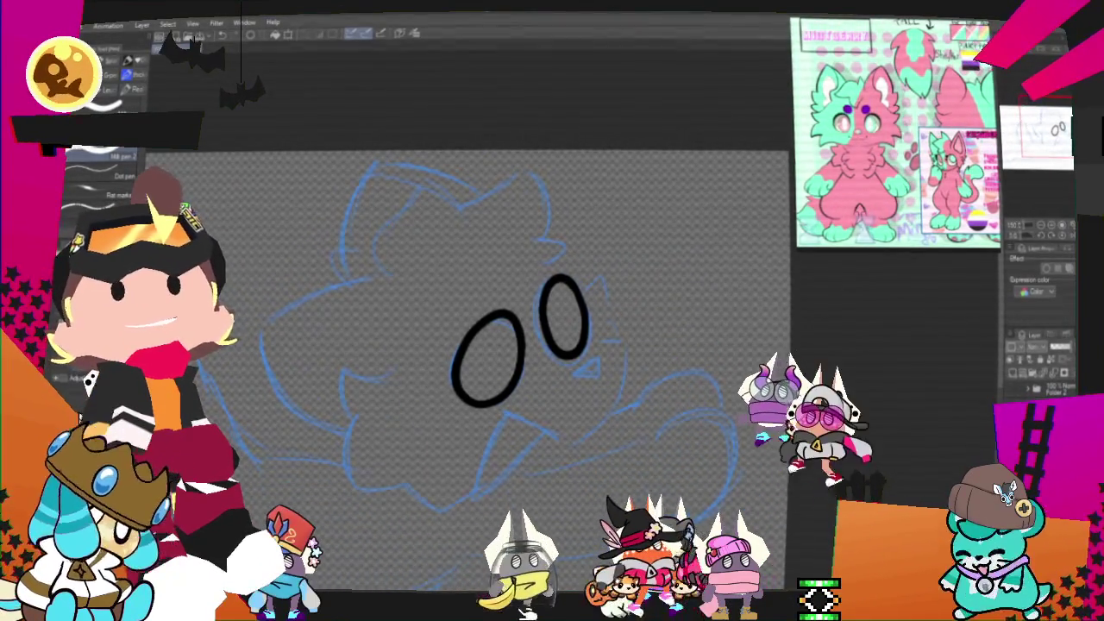
# Step: Ink a pointed V-shaped mouth below the eyes, then bring up File Explorer with Win+E
pyautogui.moveTo(641, 346); pyautogui.dragTo(688, 251)
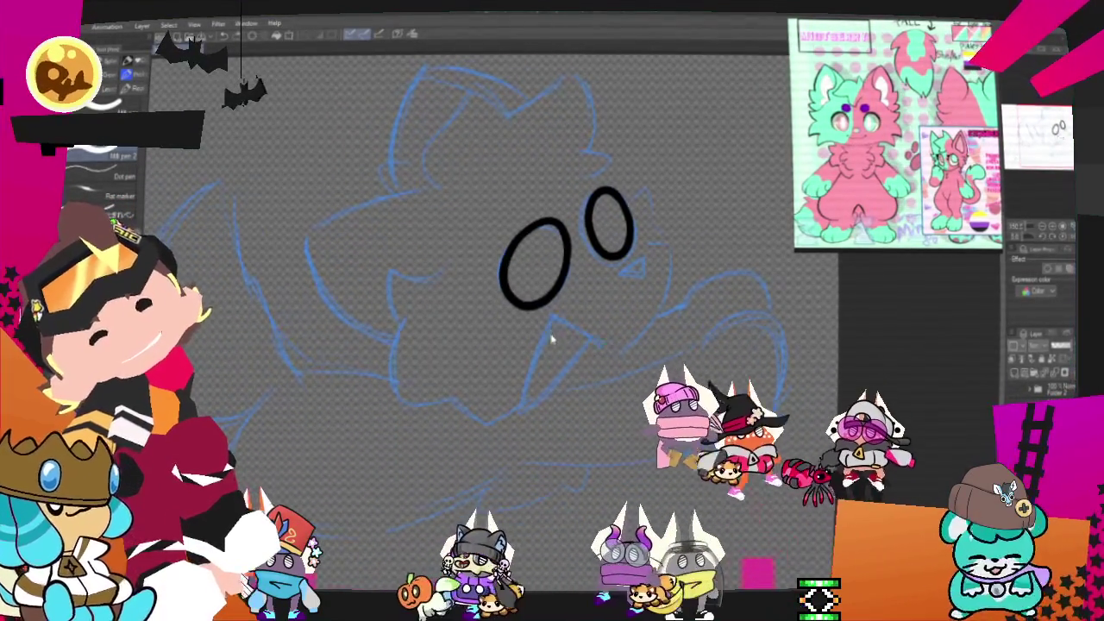
pyautogui.moveTo(559, 331); pyautogui.dragTo(588, 352)
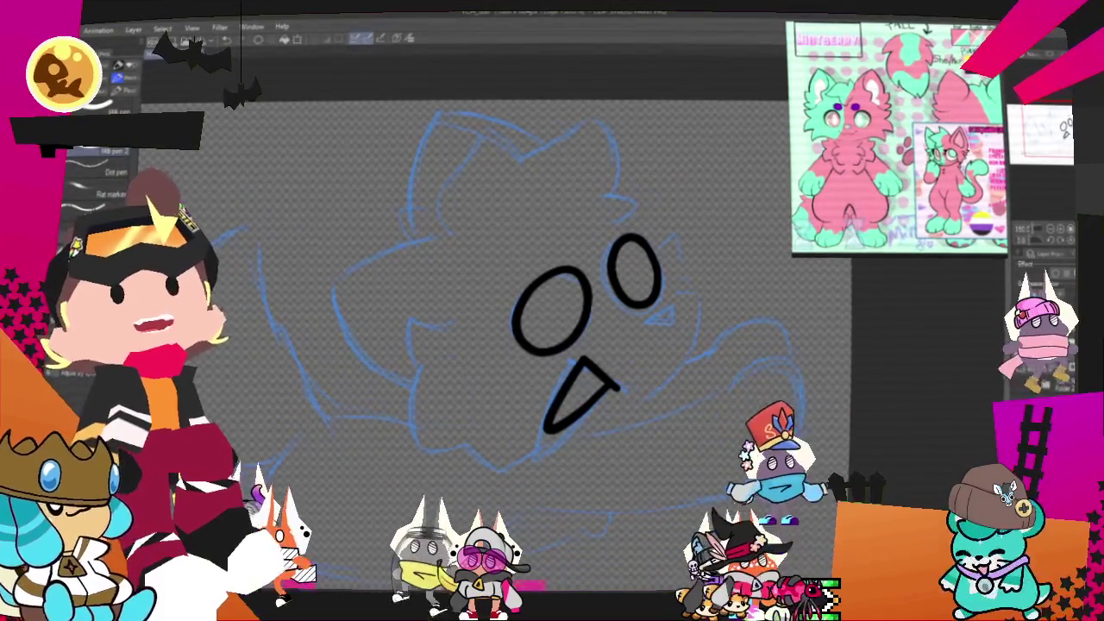
pyautogui.press('super+e')
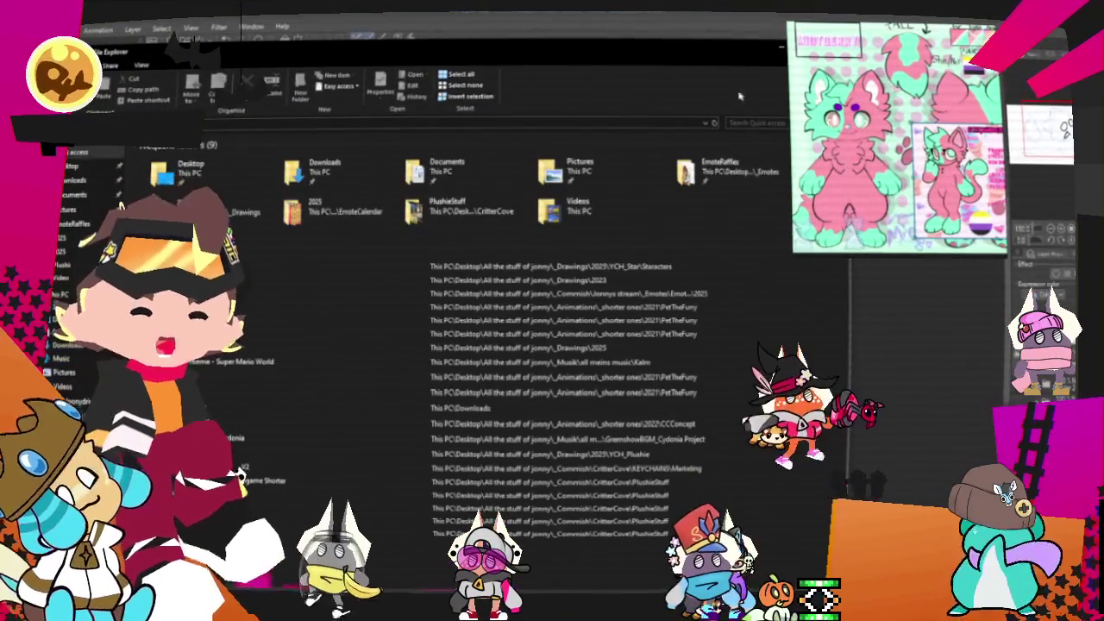
# Step: Close the Quick access File Explorer window with Alt+F4
pyautogui.hotkey('alt', 'F4')
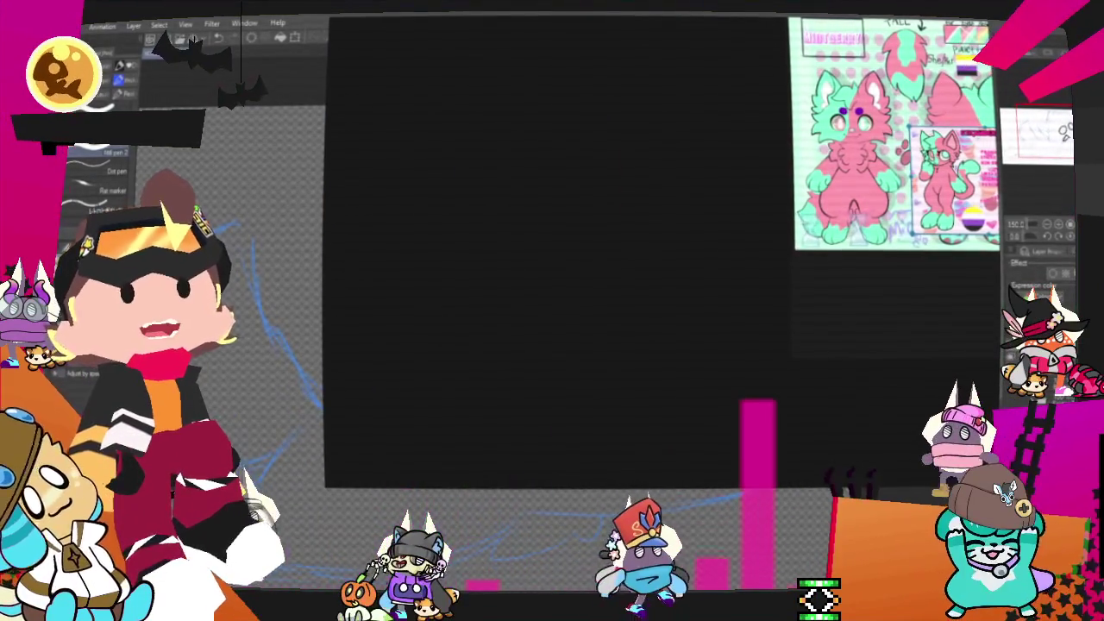
# Step: Load the fox-in-yellow-hoodie model into the 3D viewer and zoom in and out on its head
pyautogui.moveTo(801, 262); pyautogui.dragTo(490, 157)
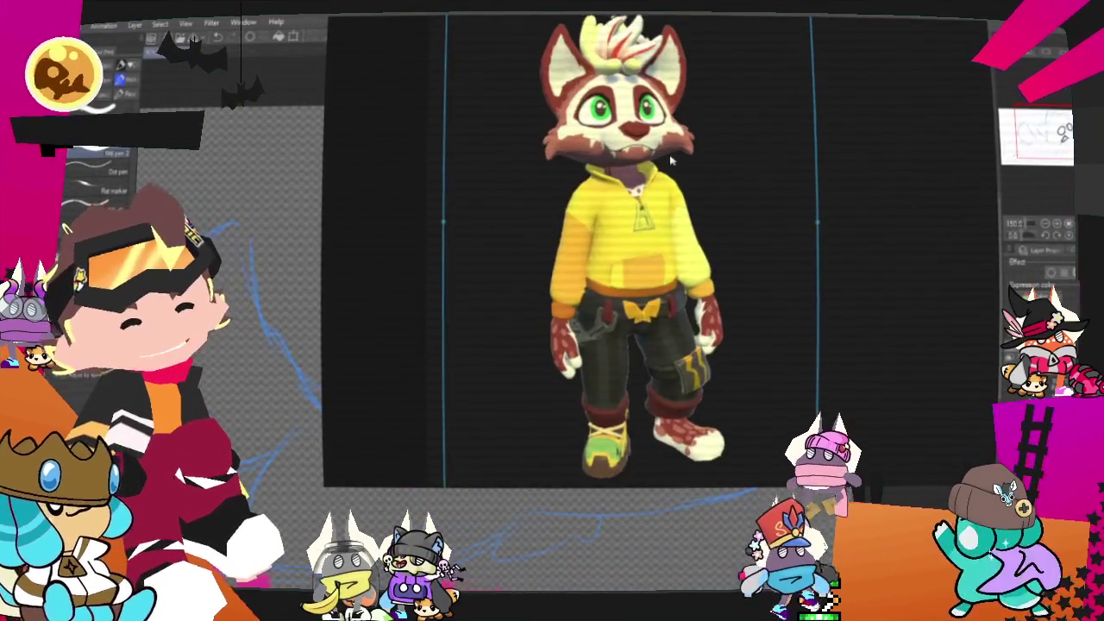
pyautogui.scroll(-2, 642, 182)
pyautogui.scroll(5, 626, 121)
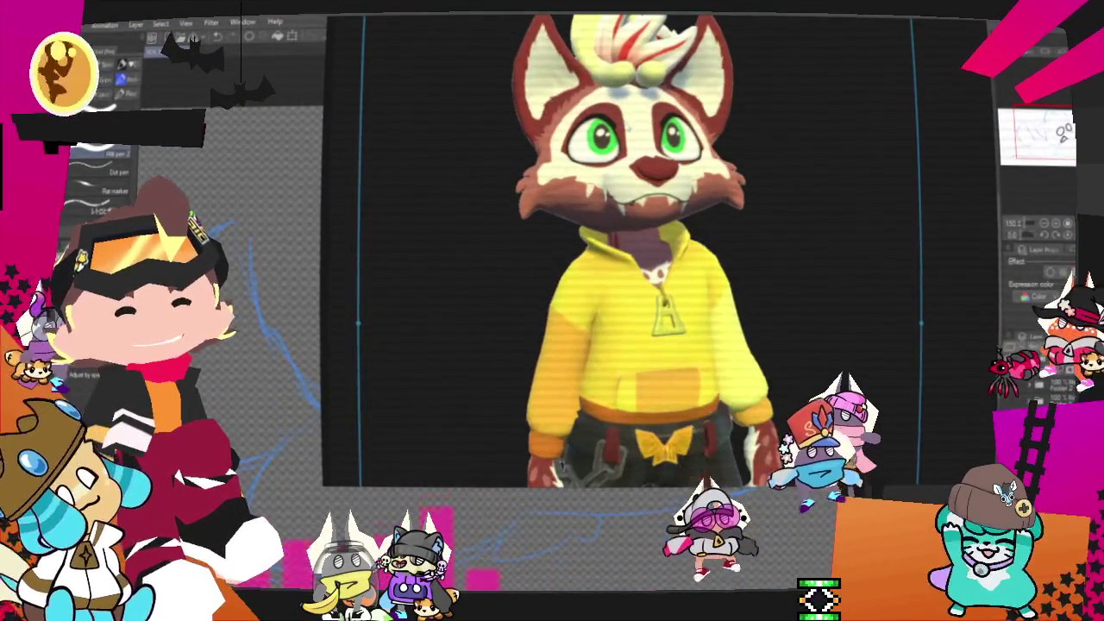
pyautogui.scroll(-2, 626, 130)
pyautogui.scroll(-2, 631, 160)
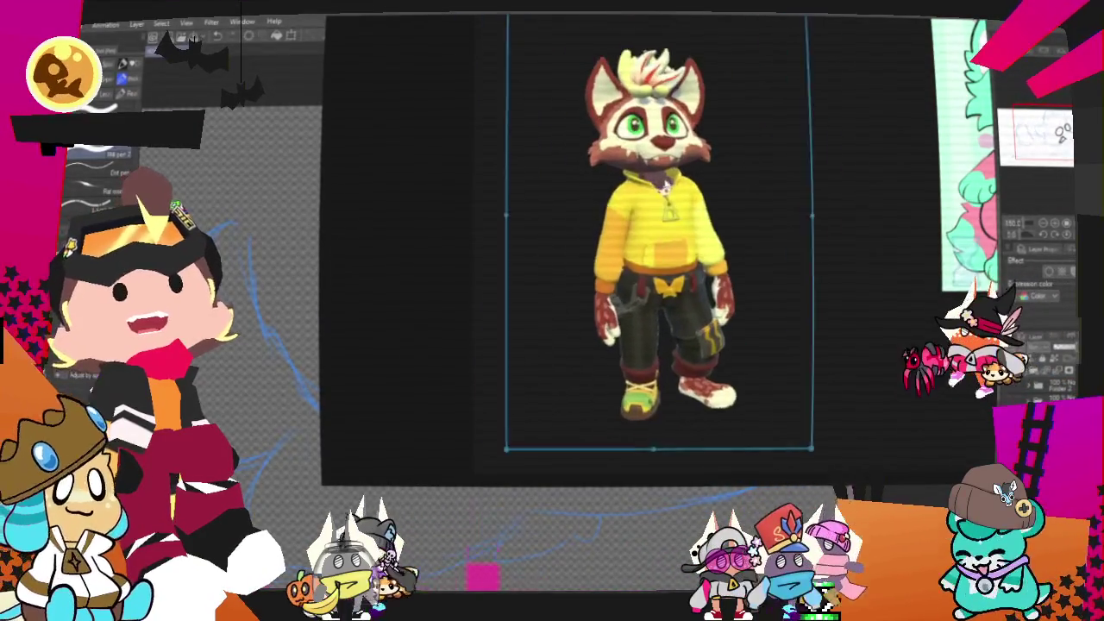
pyautogui.scroll(1, 656, 224)
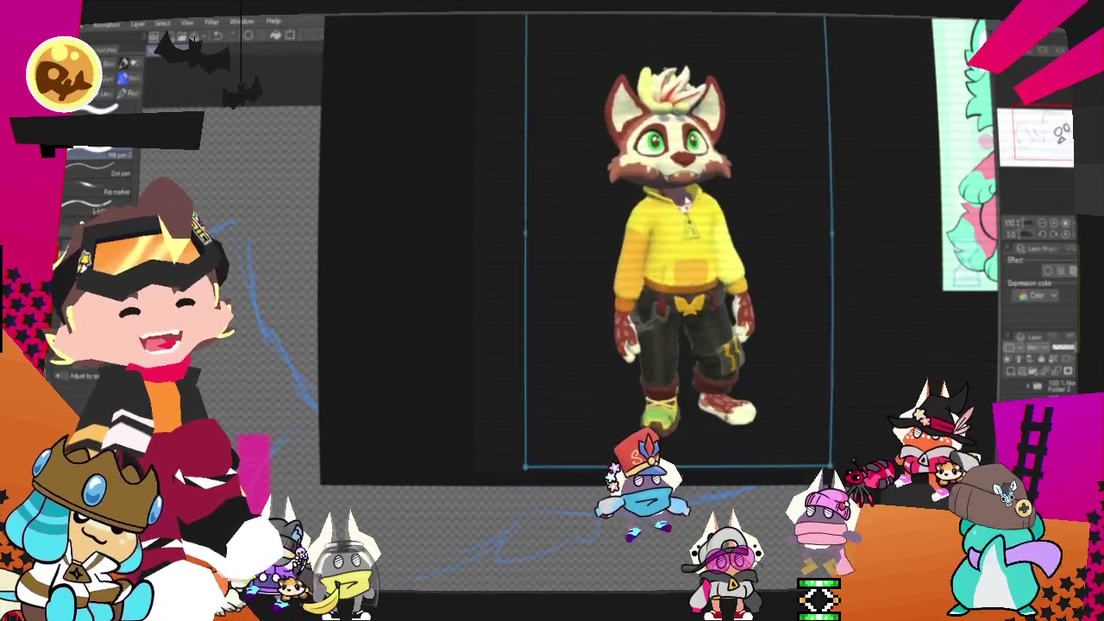
pyautogui.scroll(3, 682, 173)
pyautogui.scroll(2, 630, 216)
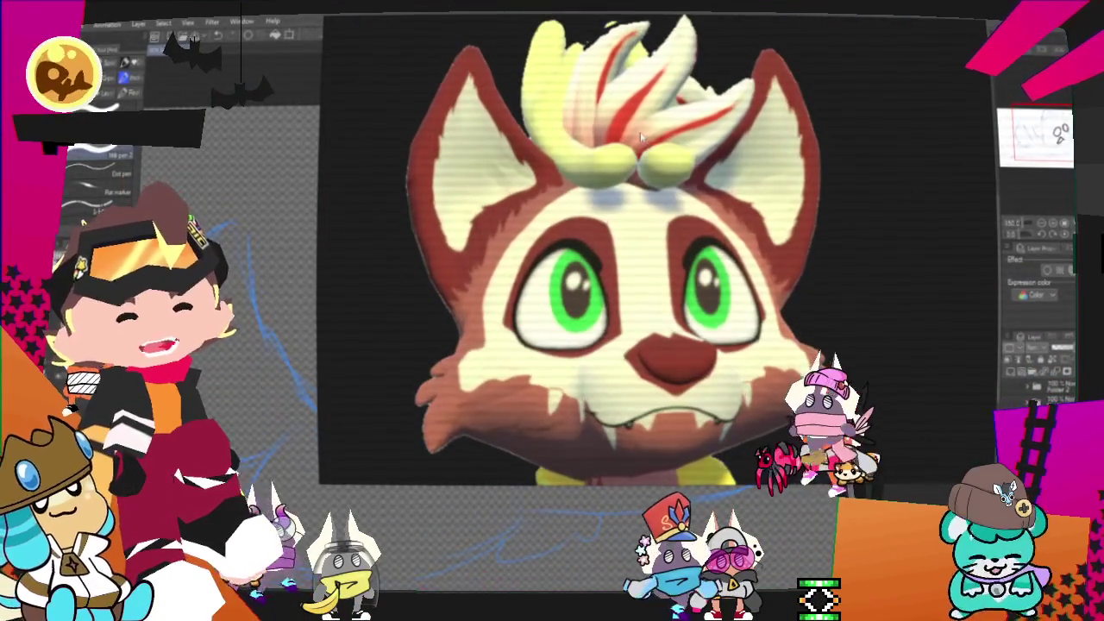
pyautogui.scroll(-5, 641, 135)
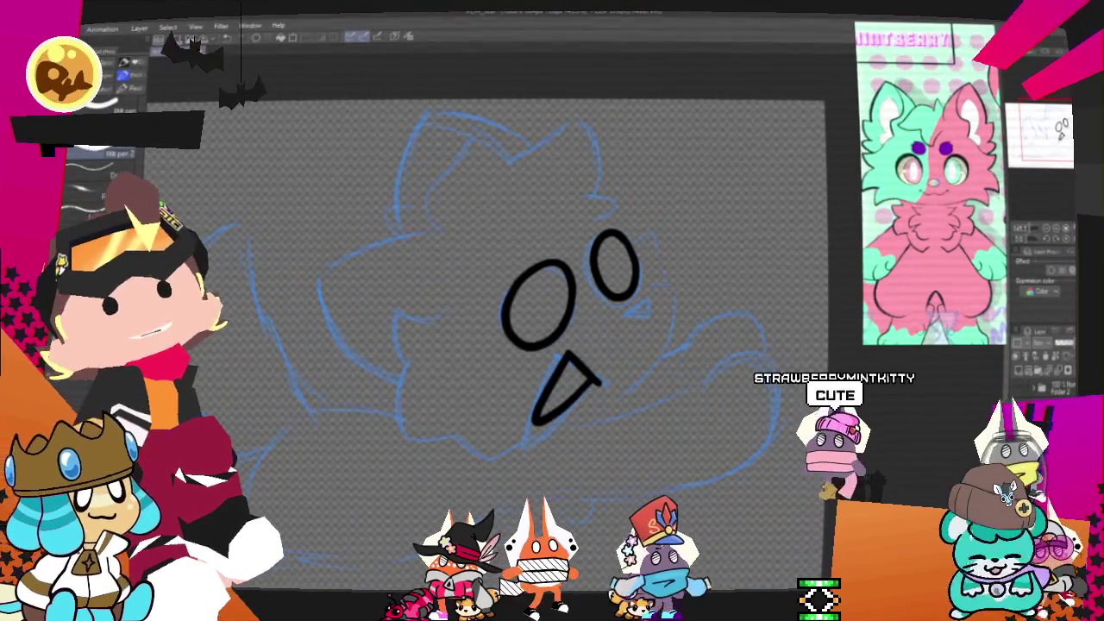
# Step: Ink the wavy cheek-and-chin outline left of the eyes and the curve from the right eye to the chin
pyautogui.scroll(-2, 518, 328)
pyautogui.moveTo(477, 246)
pyautogui.mouseDown()
pyautogui.moveTo(423, 245)
pyautogui.moveTo(440, 283)
pyautogui.mouseUp()
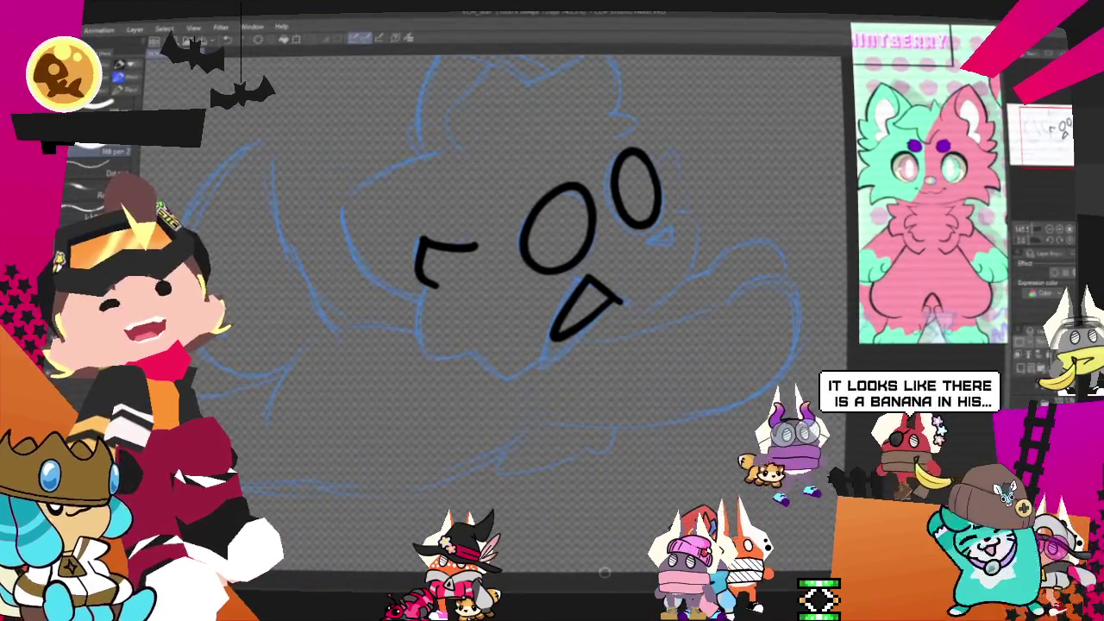
pyautogui.hotkey('ctrl', 'z')
pyautogui.hotkey('ctrl', 'z')
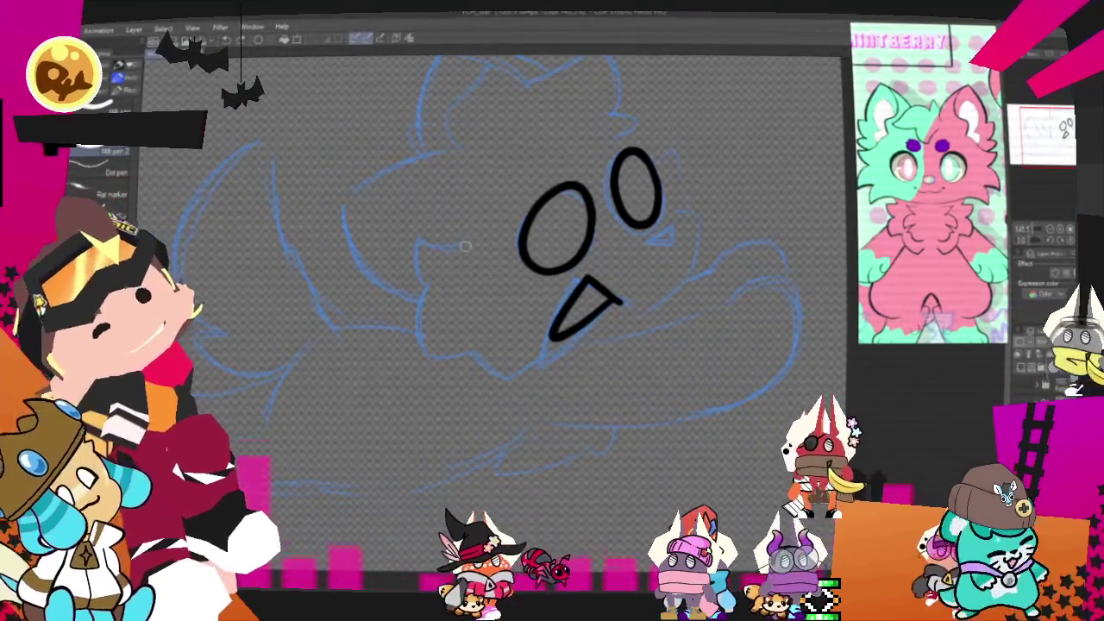
pyautogui.moveTo(470, 245); pyautogui.dragTo(437, 294)
pyautogui.hotkey('ctrl', 'z')
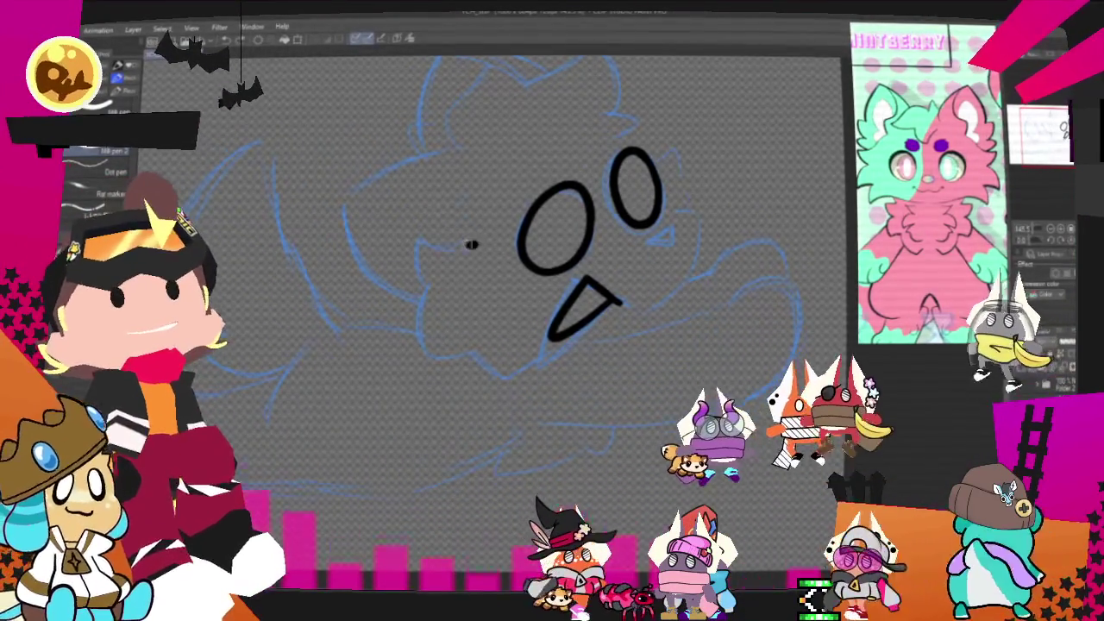
pyautogui.moveTo(476, 244); pyautogui.dragTo(473, 352)
pyautogui.hotkey('ctrl', 'z')
pyautogui.moveTo(476, 244); pyautogui.dragTo(528, 352)
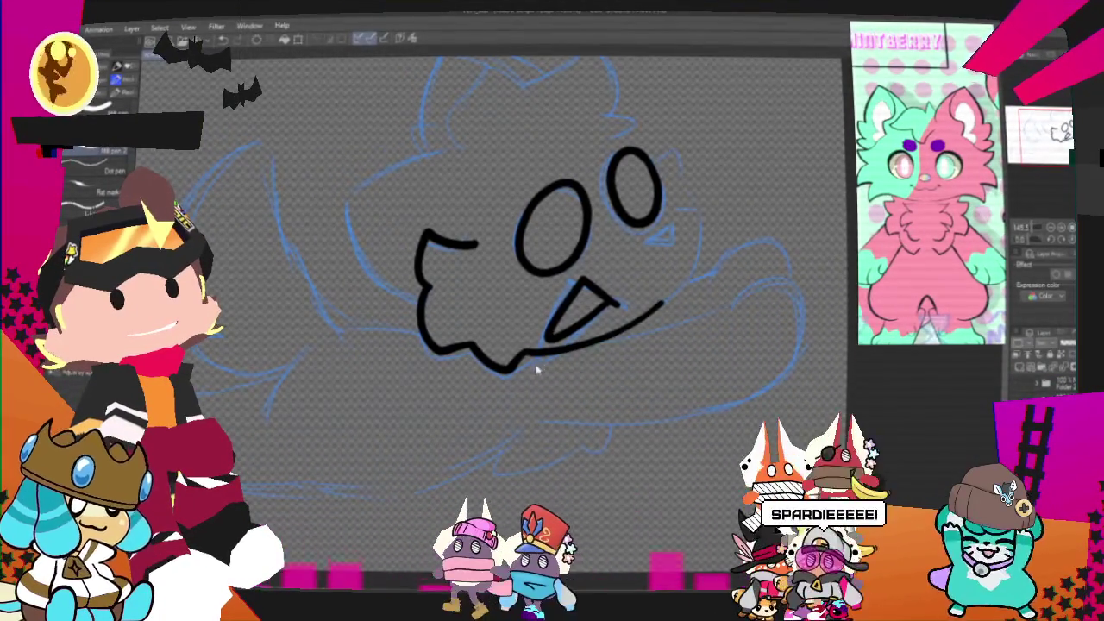
pyautogui.moveTo(661, 210); pyautogui.dragTo(642, 315)
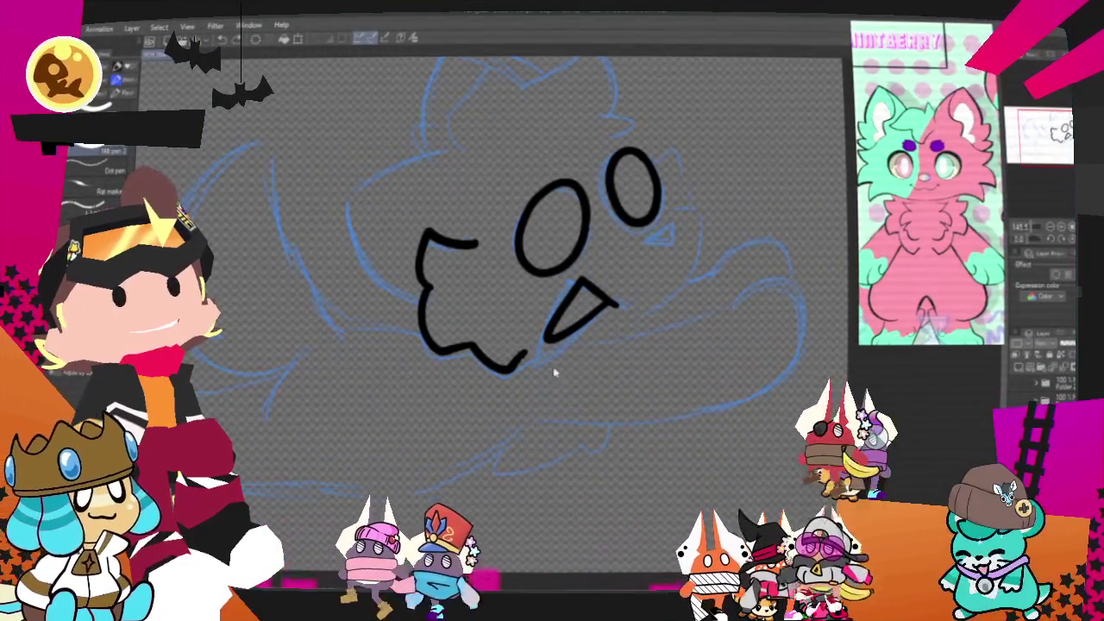
pyautogui.hotkey('ctrl', 'z')
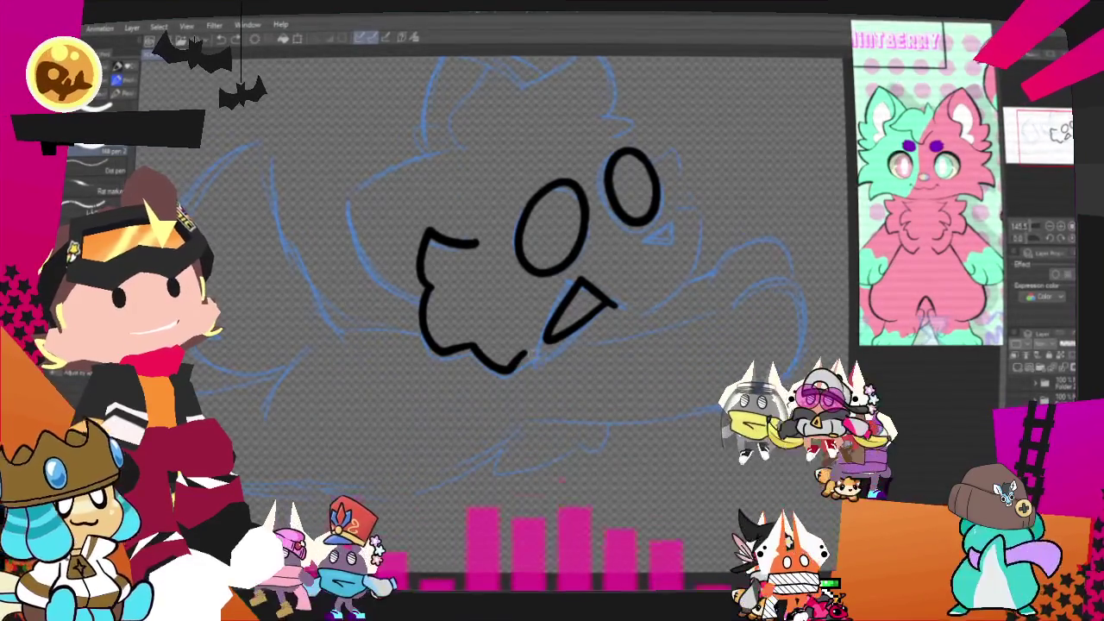
pyautogui.hotkey('ctrl', 'y')
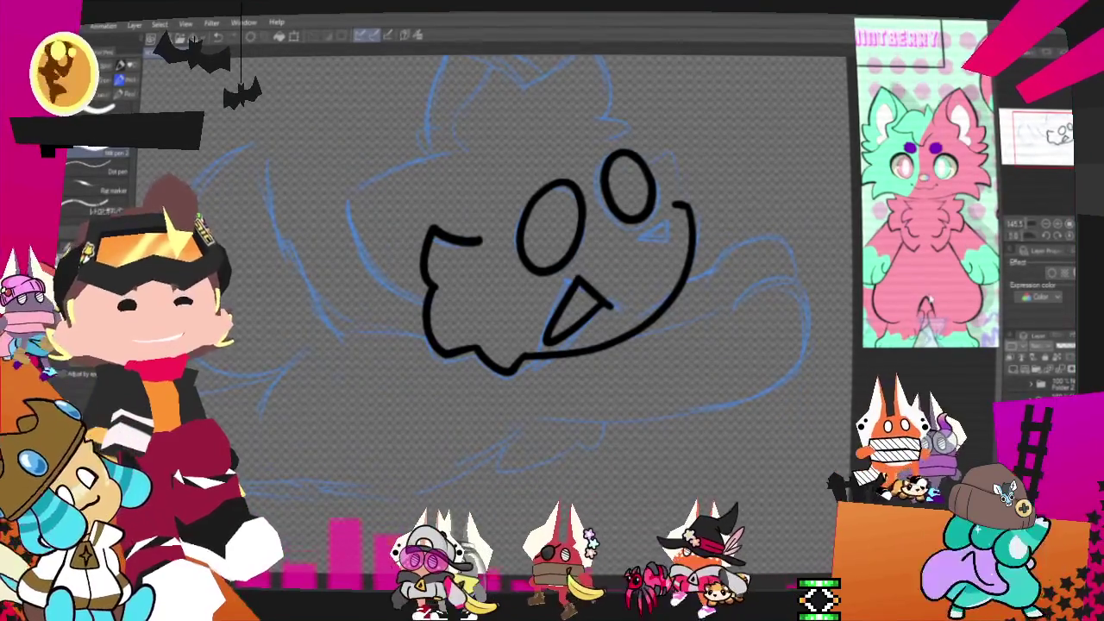
# Step: Ink the head top, the right cheek fluff extending downward, and a small dot beside the right eye
pyautogui.scroll(3, 561, 259)
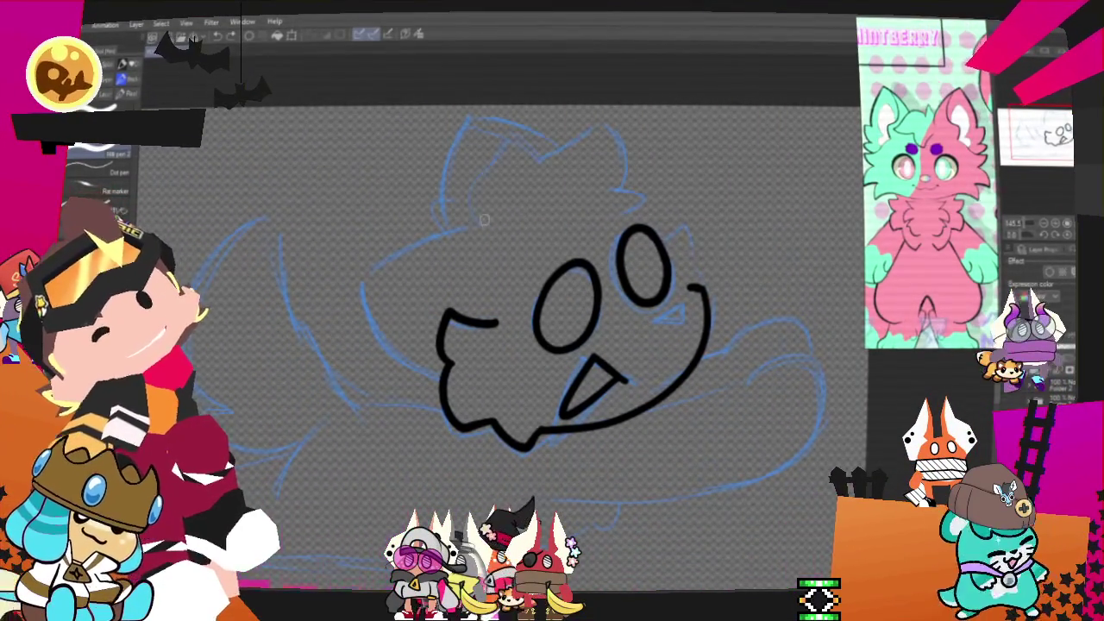
pyautogui.moveTo(484, 219); pyautogui.dragTo(503, 150)
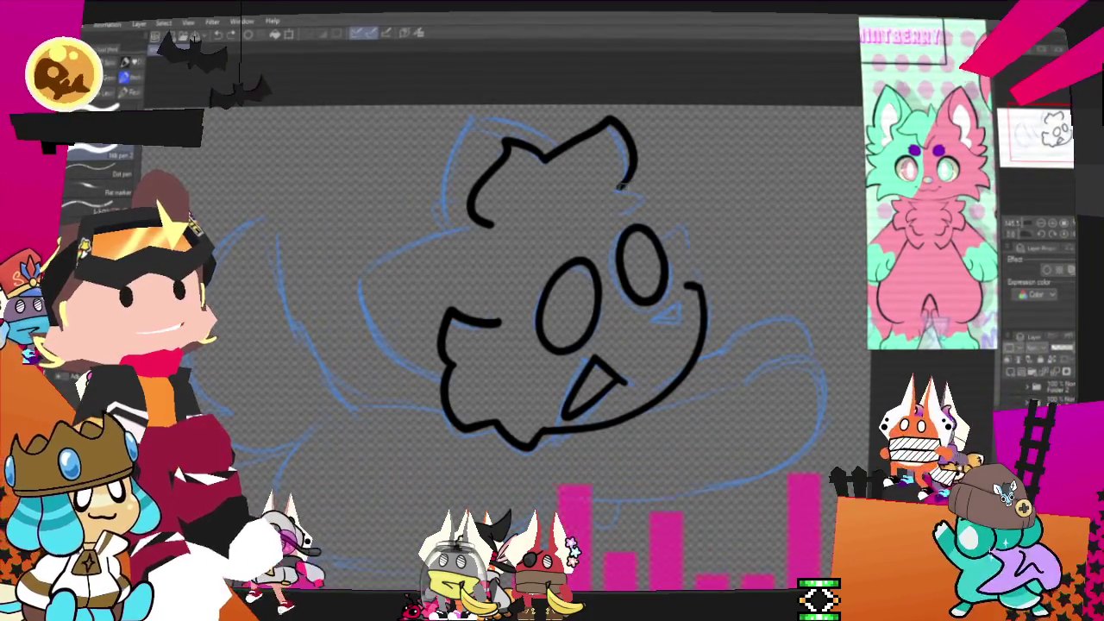
pyautogui.moveTo(671, 222); pyautogui.dragTo(701, 266)
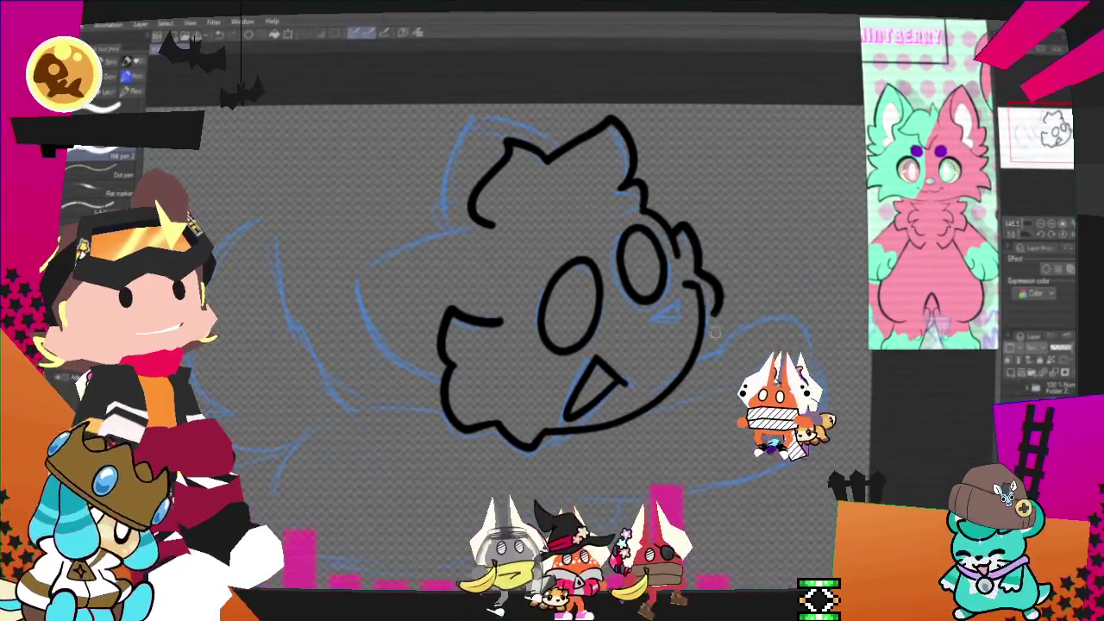
pyautogui.moveTo(700, 270); pyautogui.dragTo(704, 335)
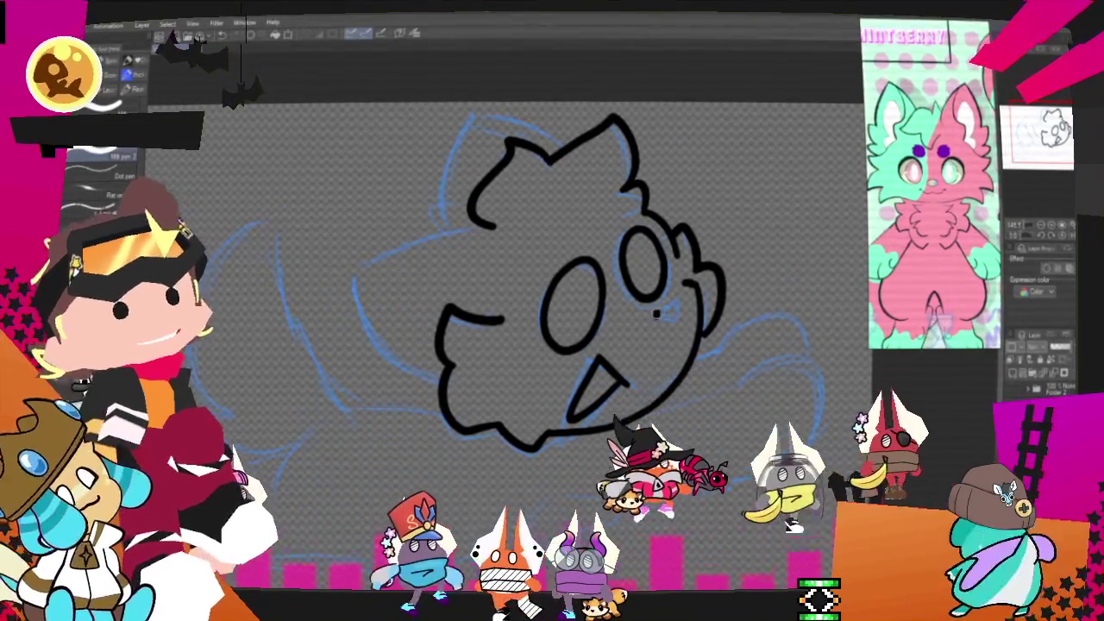
pyautogui.moveTo(660, 305); pyautogui.dragTo(667, 311)
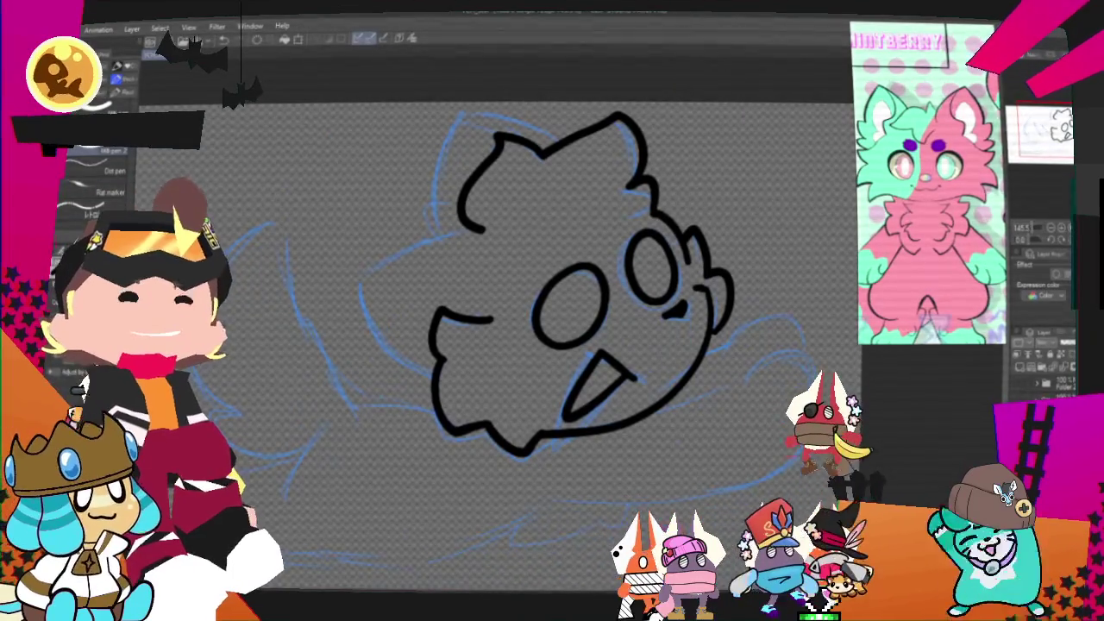
# Step: Ink the head's left side, undo the extra outer head stroke, and start the body outline below
pyautogui.moveTo(488, 243)
pyautogui.mouseDown()
pyautogui.moveTo(618, 200)
pyautogui.moveTo(489, 237)
pyautogui.moveTo(552, 326)
pyautogui.mouseUp()
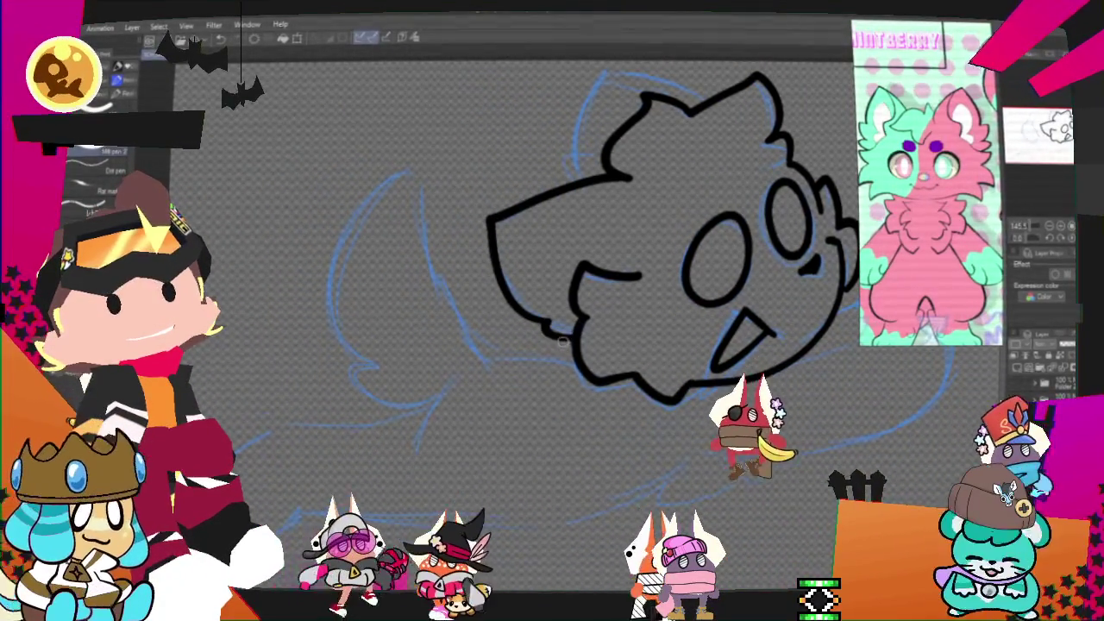
pyautogui.moveTo(628, 128); pyautogui.dragTo(506, 267)
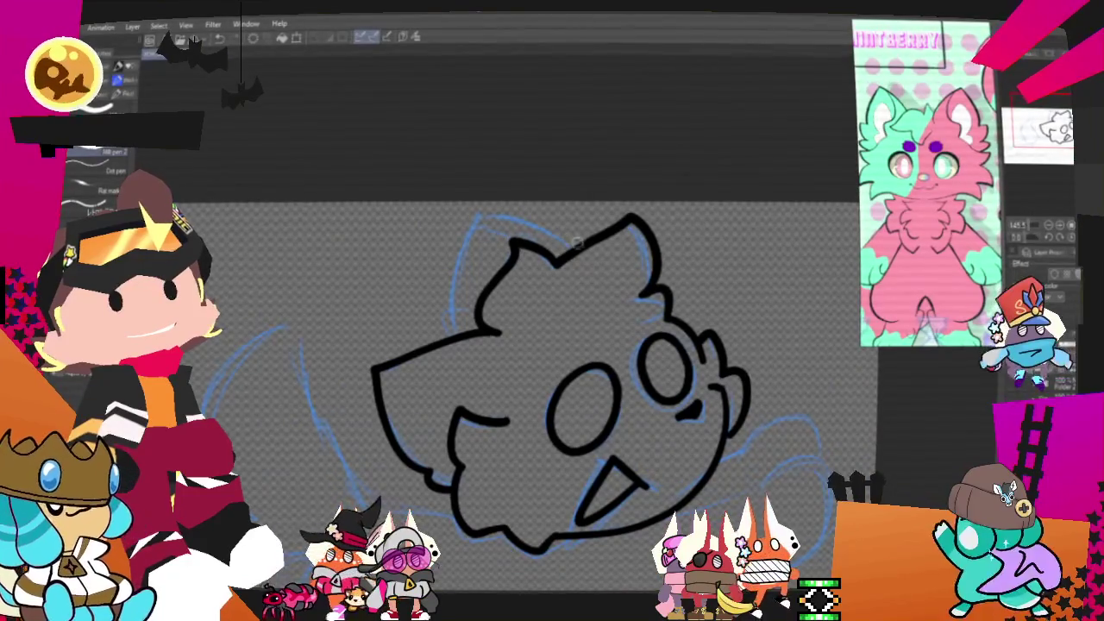
pyautogui.hotkey('ctrl', 'z')
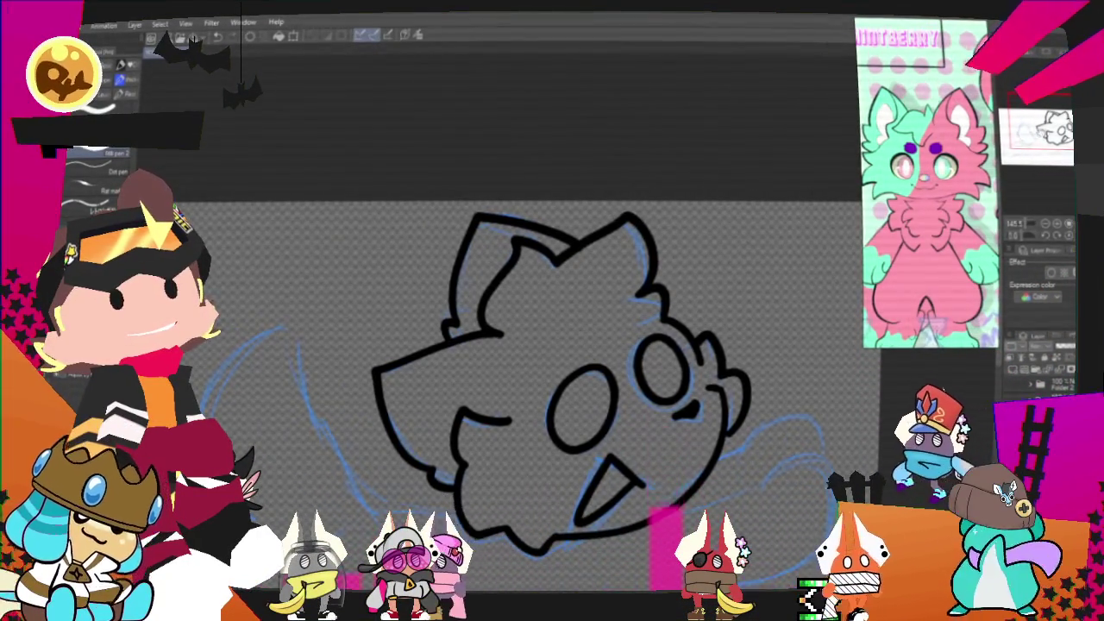
pyautogui.moveTo(826, 244); pyautogui.dragTo(770, 54)
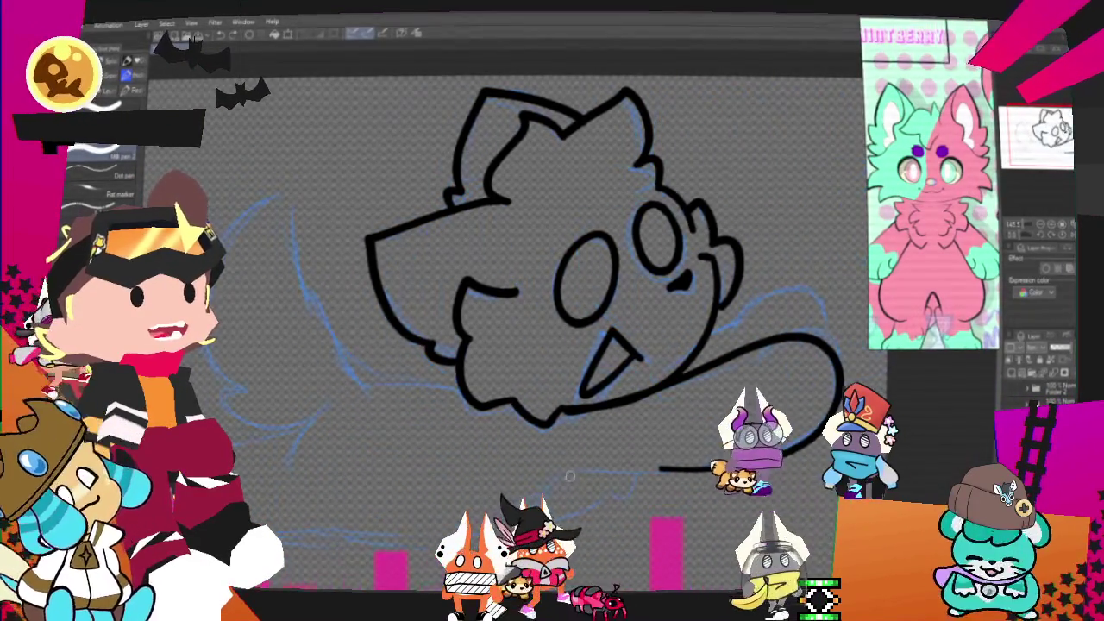
# Step: Ink the tail's long lower edge and extend the outline up-right from the cat's side
pyautogui.moveTo(565, 472); pyautogui.dragTo(807, 470)
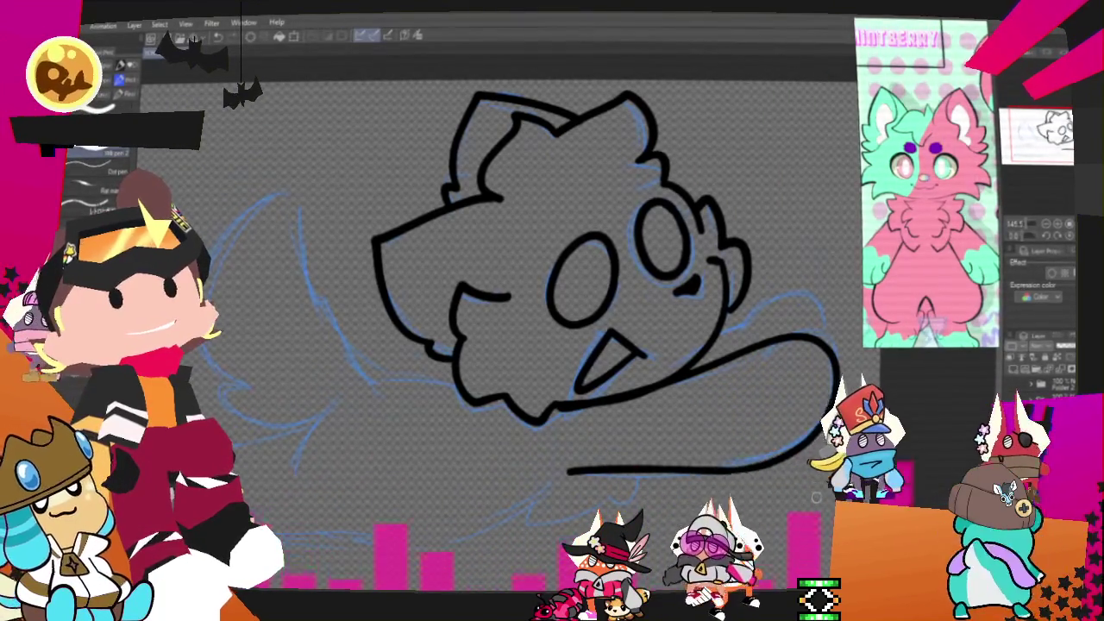
pyautogui.moveTo(561, 285); pyautogui.dragTo(492, 267)
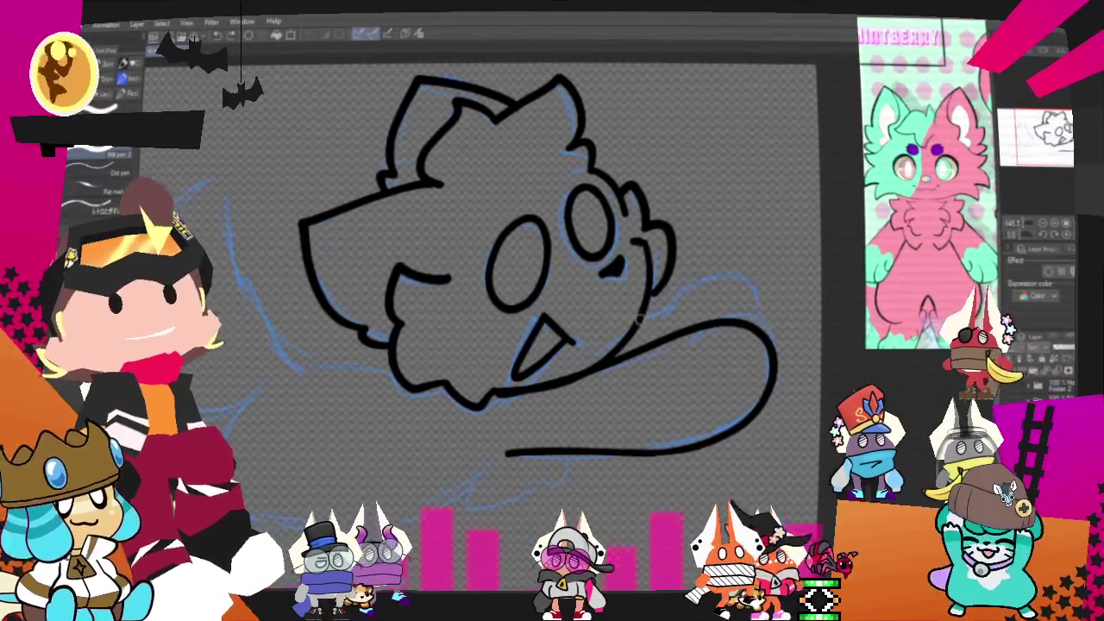
pyautogui.moveTo(643, 319); pyautogui.dragTo(723, 271)
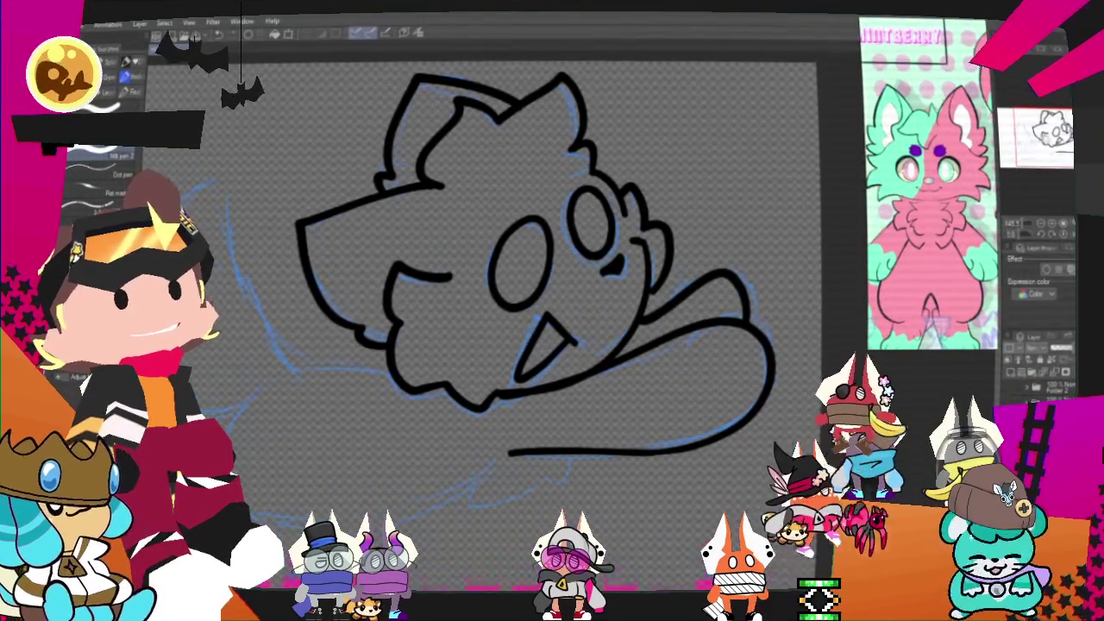
# Step: Hook the tail line down and left into its tip and ink the body line under the head
pyautogui.scroll(-5, 814, 335)
pyautogui.moveTo(710, 314); pyautogui.dragTo(468, 386)
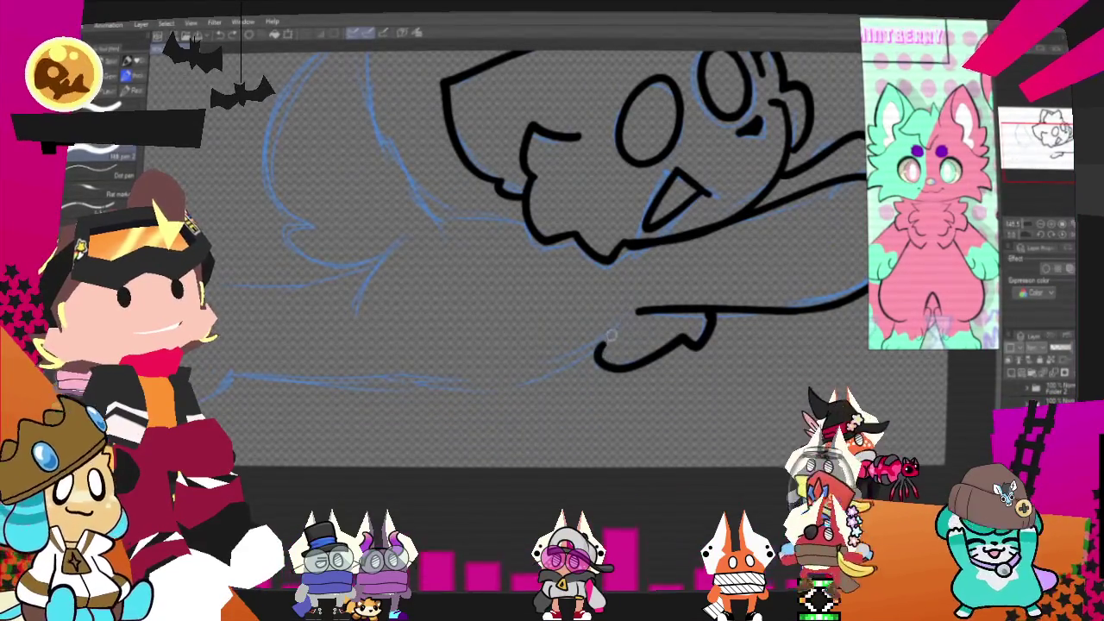
pyautogui.moveTo(611, 336); pyautogui.dragTo(540, 379)
pyautogui.moveTo(524, 201); pyautogui.dragTo(411, 220)
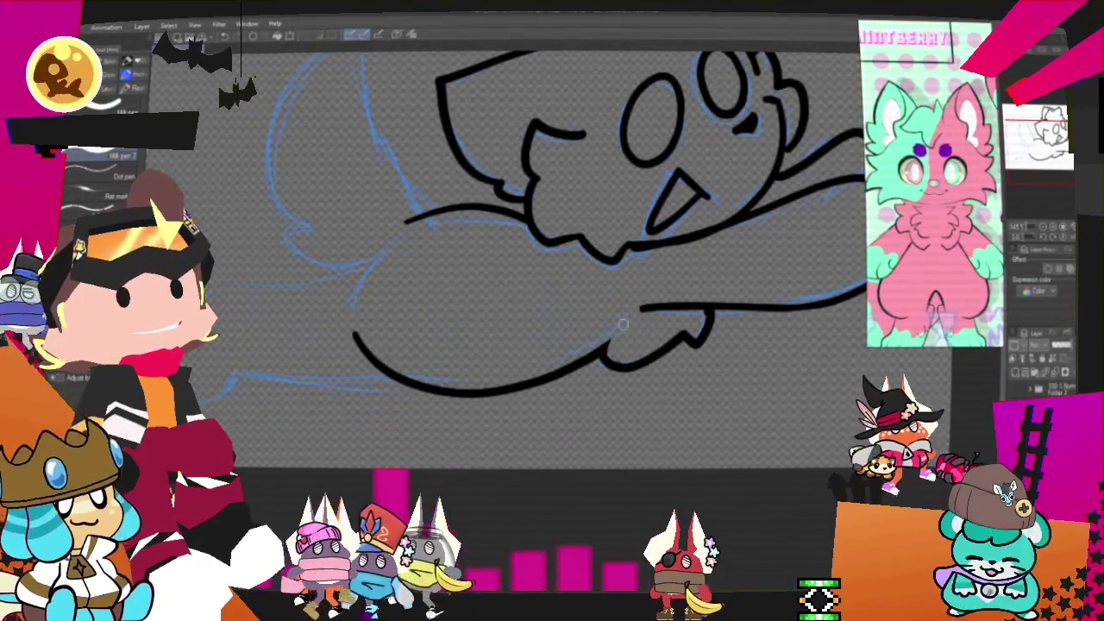
# Step: Ink the paw's diagonal line, the front leg's long curve, the lower-left body line and the belly curve
pyautogui.moveTo(629, 360)
pyautogui.mouseDown()
pyautogui.moveTo(700, 487)
pyautogui.moveTo(594, 546)
pyautogui.mouseUp()
pyautogui.moveTo(616, 315)
pyautogui.mouseDown()
pyautogui.moveTo(592, 308)
pyautogui.moveTo(628, 259)
pyautogui.moveTo(686, 267)
pyautogui.moveTo(647, 302)
pyautogui.moveTo(669, 306)
pyautogui.mouseUp()
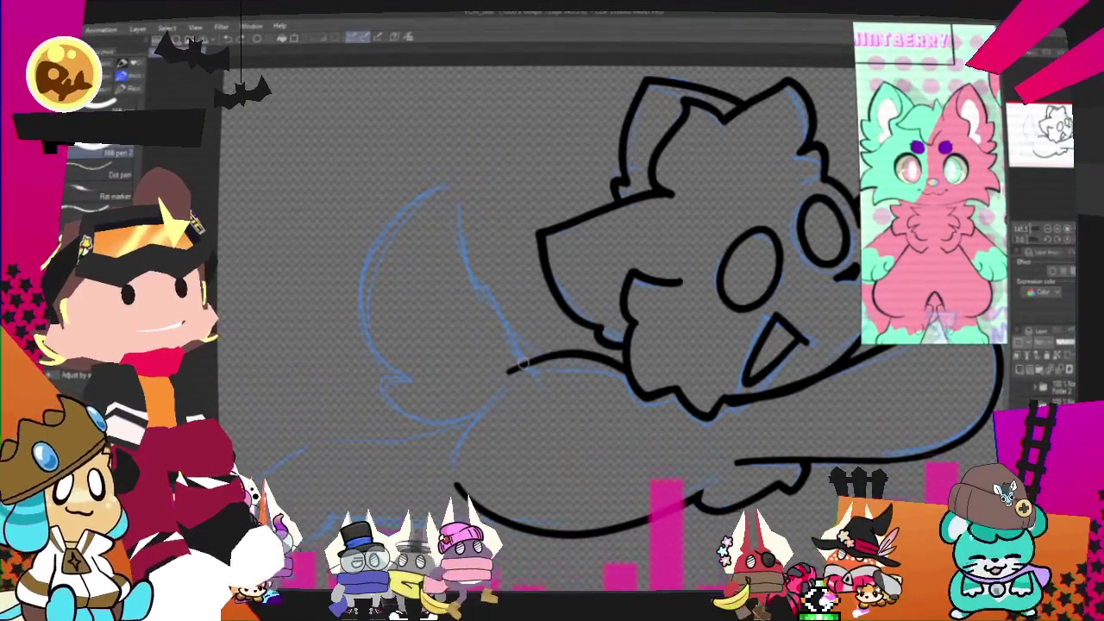
pyautogui.moveTo(524, 360); pyautogui.dragTo(499, 313)
pyautogui.moveTo(451, 259); pyautogui.dragTo(392, 373)
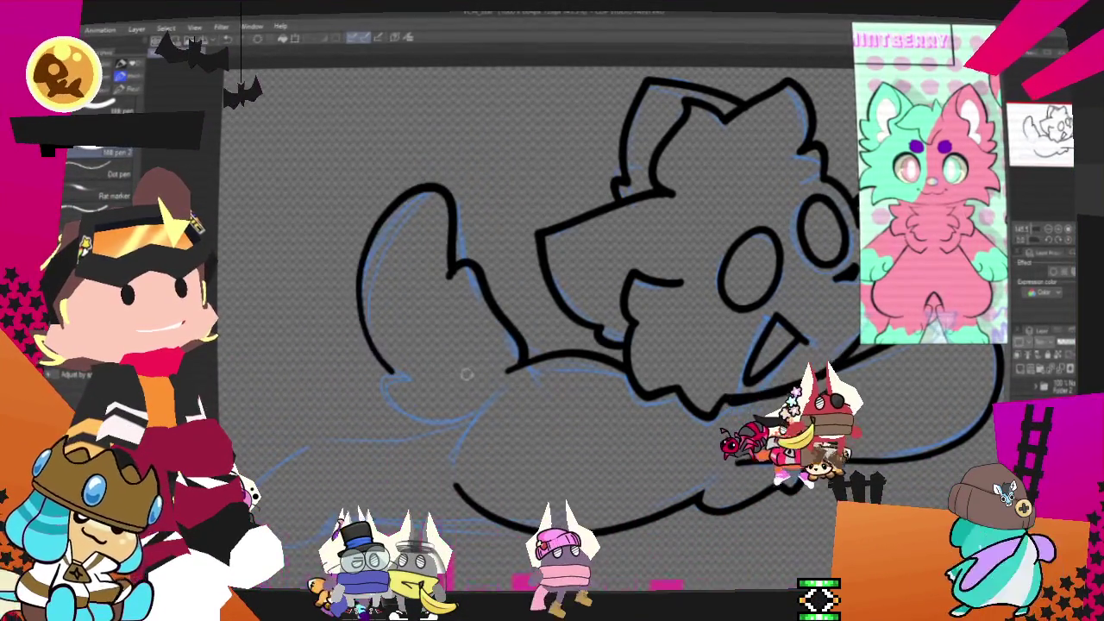
pyautogui.moveTo(457, 415); pyautogui.dragTo(498, 383)
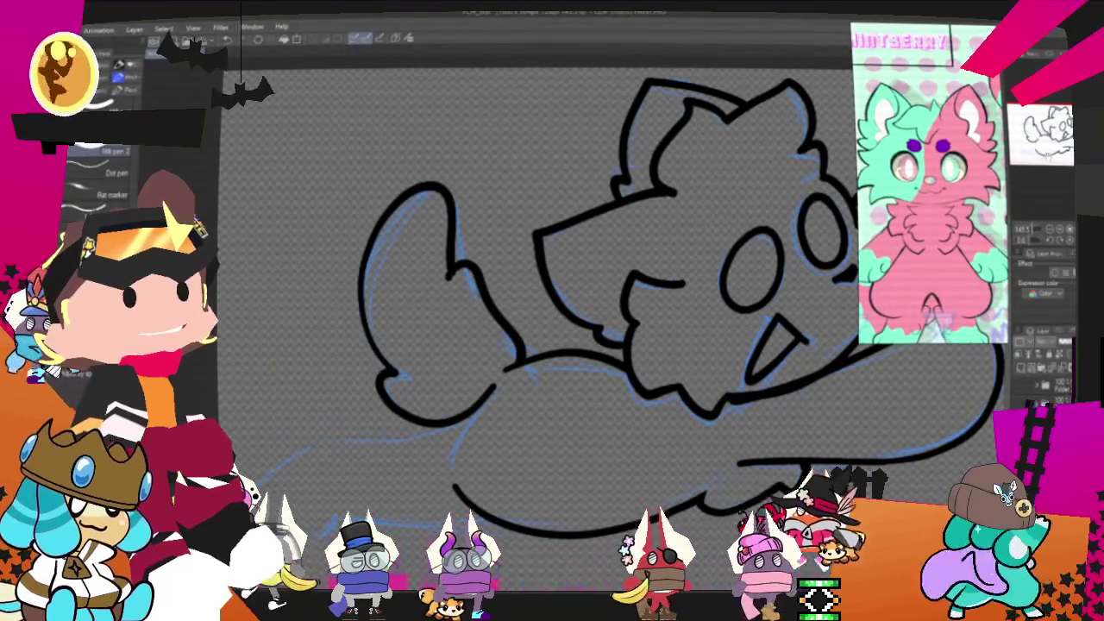
pyautogui.scroll(-3, 569, 276)
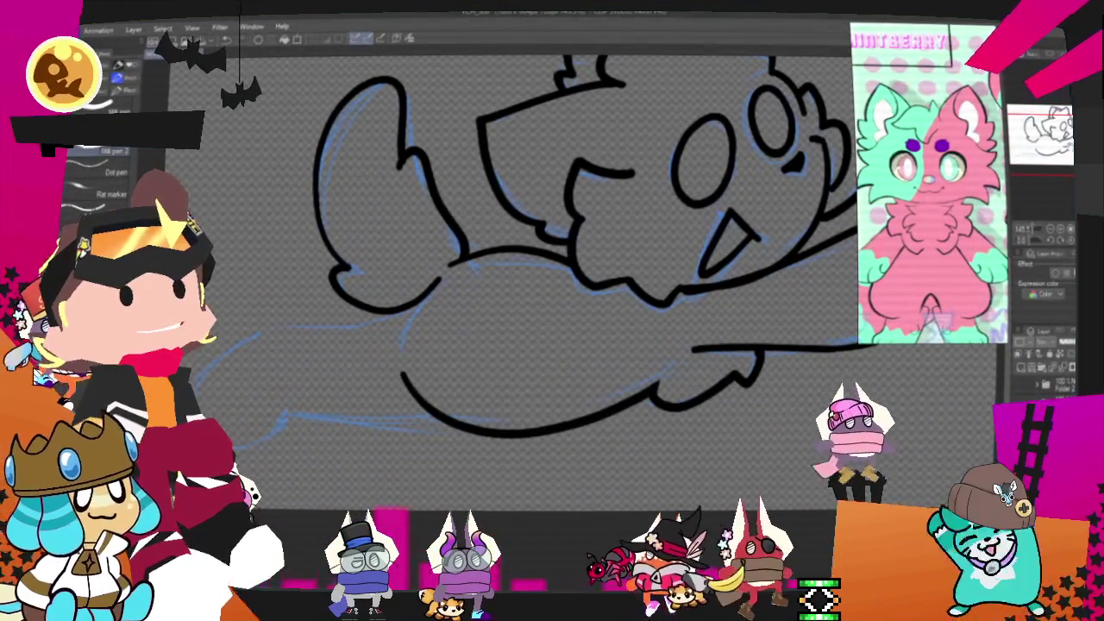
pyautogui.hscroll(-5, 570, 259)
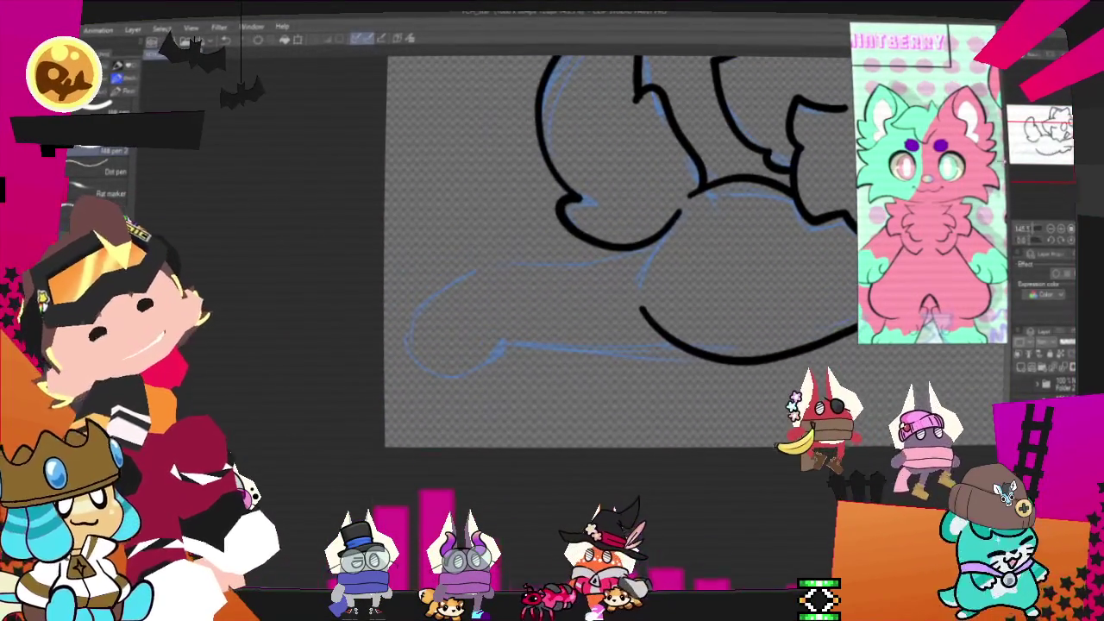
pyautogui.moveTo(629, 253); pyautogui.dragTo(422, 367)
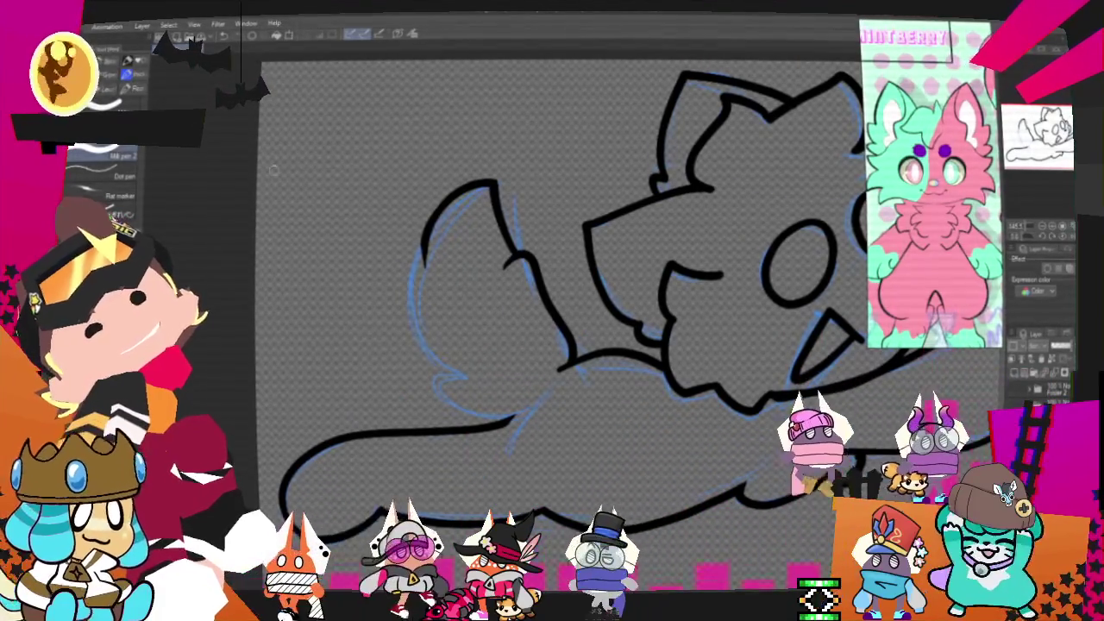
# Step: Re-ink the left curve of the body as a smoother black stroke
pyautogui.moveTo(421, 275); pyautogui.dragTo(485, 377)
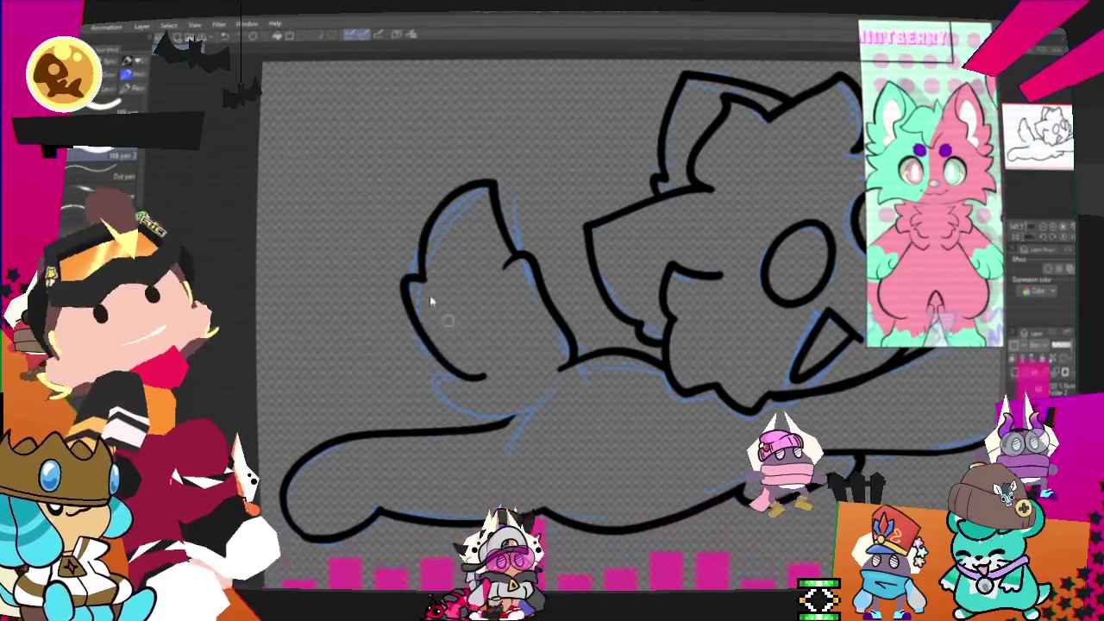
# Step: Redraw the left body curve twice in single darker strokes, undoing each earlier attempt
pyautogui.hotkey('ctrl', 'z')
pyautogui.moveTo(401, 280); pyautogui.dragTo(528, 413)
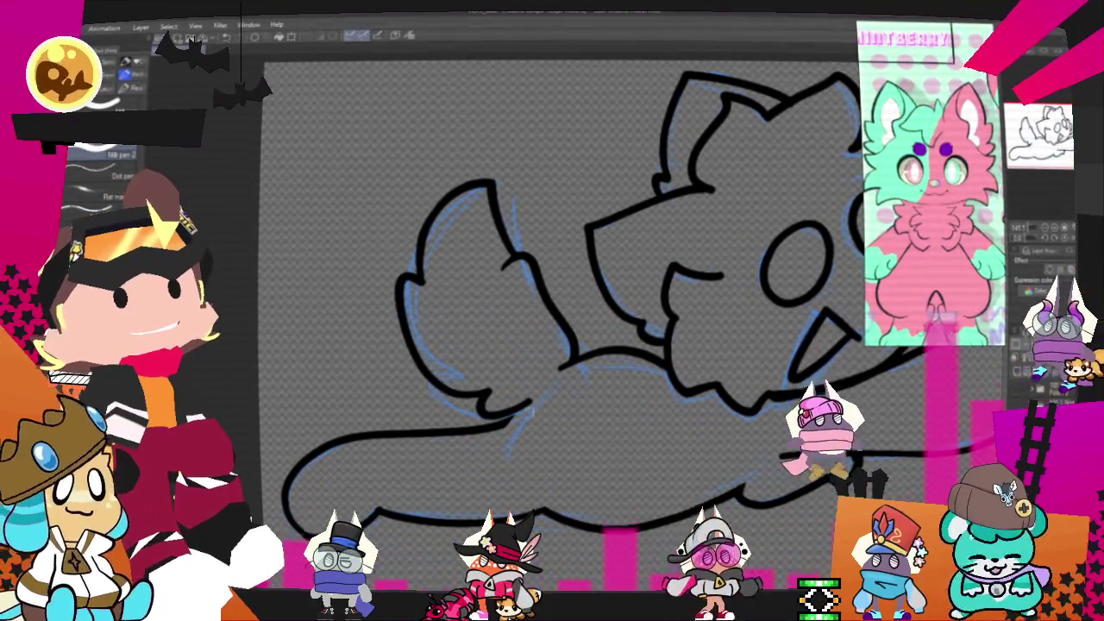
pyautogui.hotkey('ctrl', 'z')
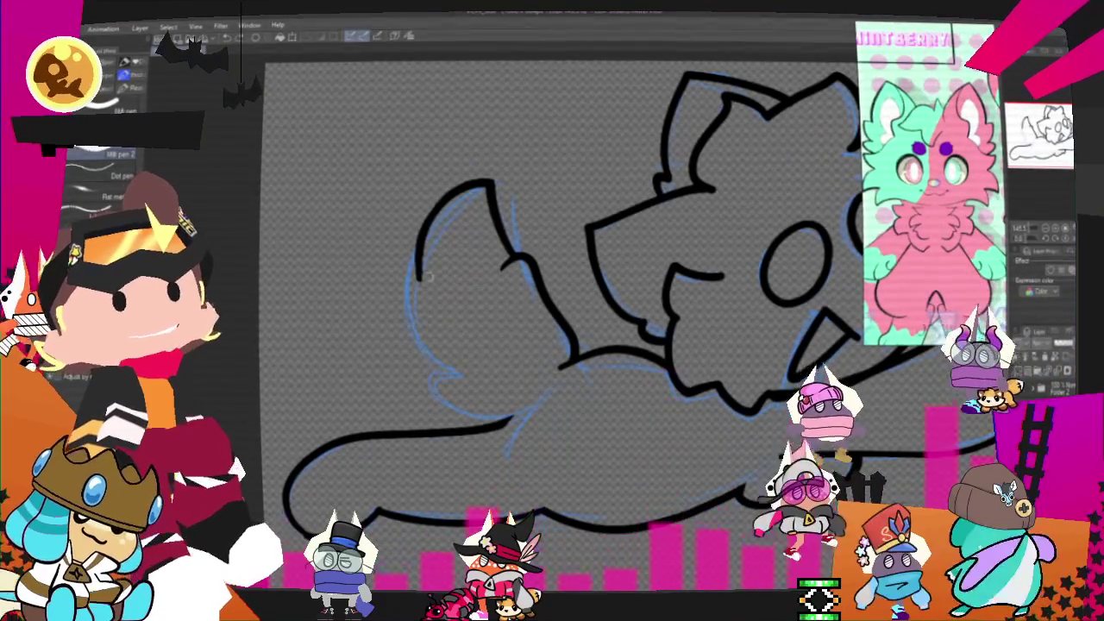
pyautogui.moveTo(399, 284); pyautogui.dragTo(500, 401)
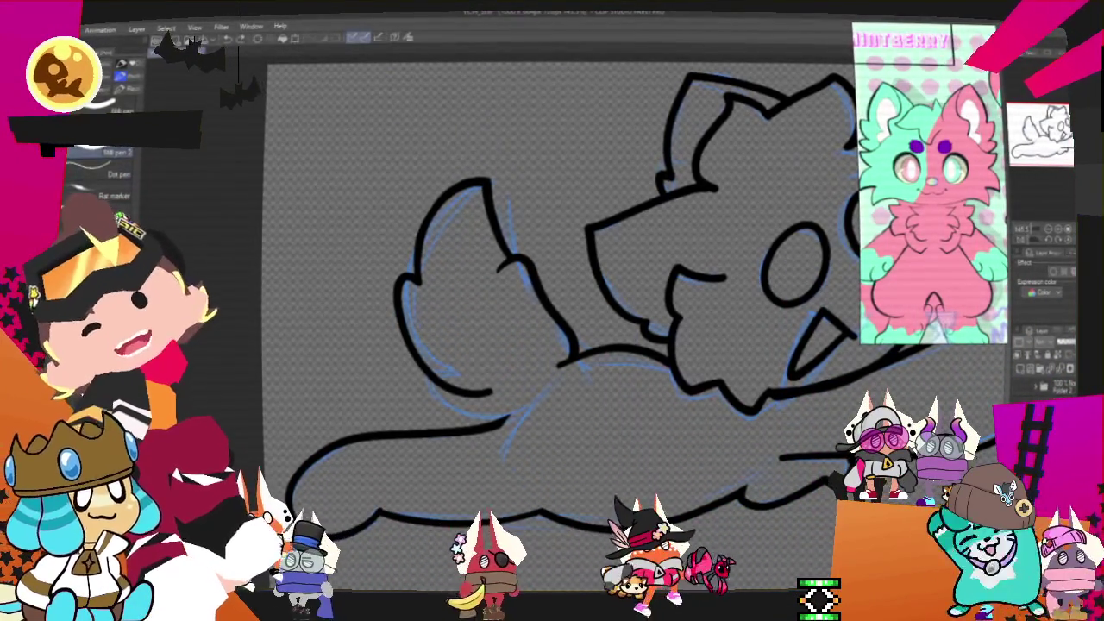
# Step: Lasso-select the left tail, delete its black lineart, and deselect
pyautogui.press('m')
pyautogui.moveTo(504, 173); pyautogui.dragTo(577, 401)
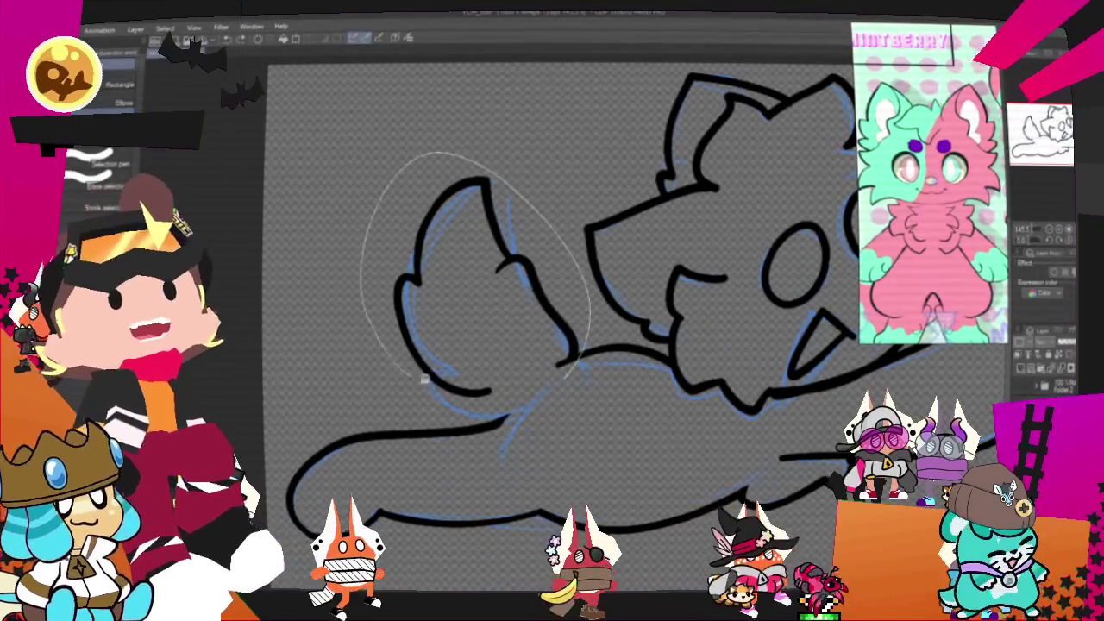
pyautogui.press('Delete')
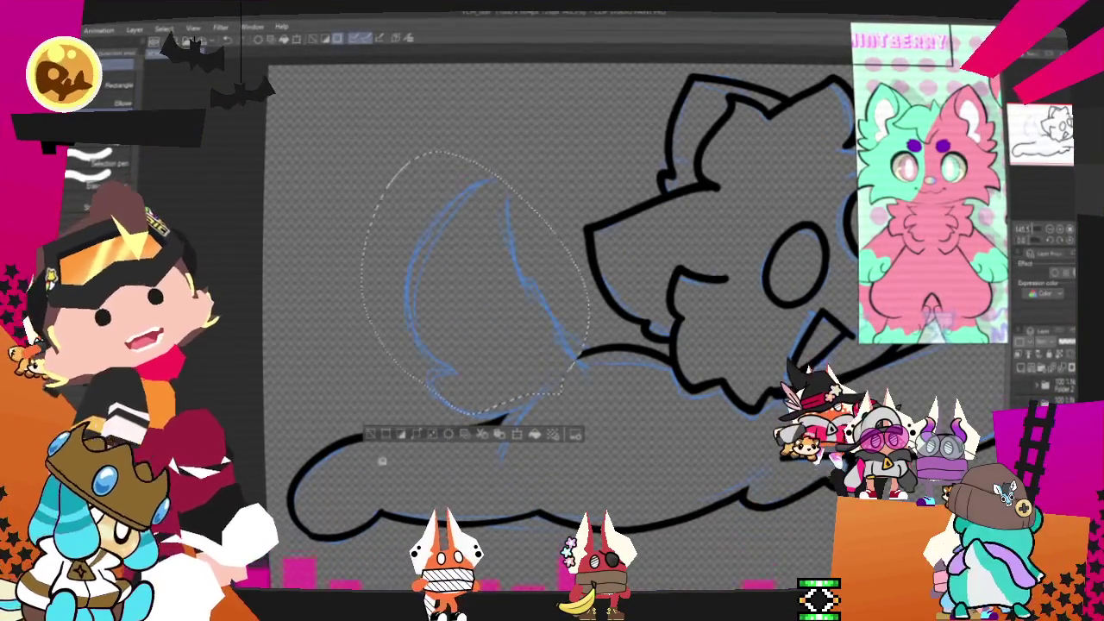
pyautogui.hotkey('ctrl', 'd')
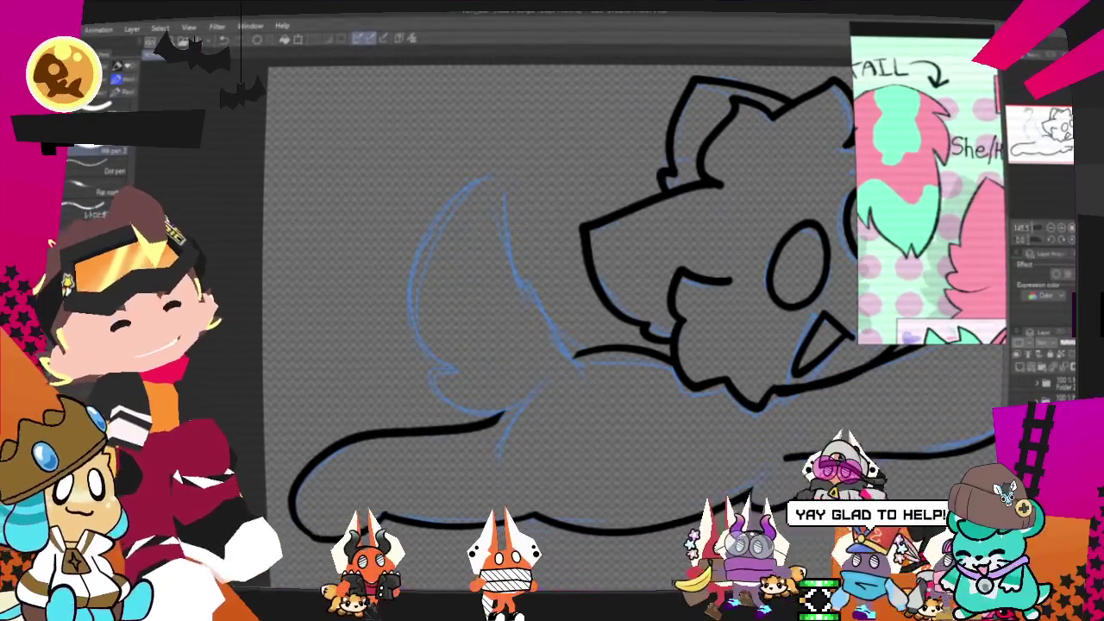
pyautogui.moveTo(518, 259); pyautogui.dragTo(461, 259)
# Step: Retrace the curve near the head and the left tail's outline and lower curve, trimming the stroke's end hook
pyautogui.moveTo(431, 164); pyautogui.dragTo(466, 302)
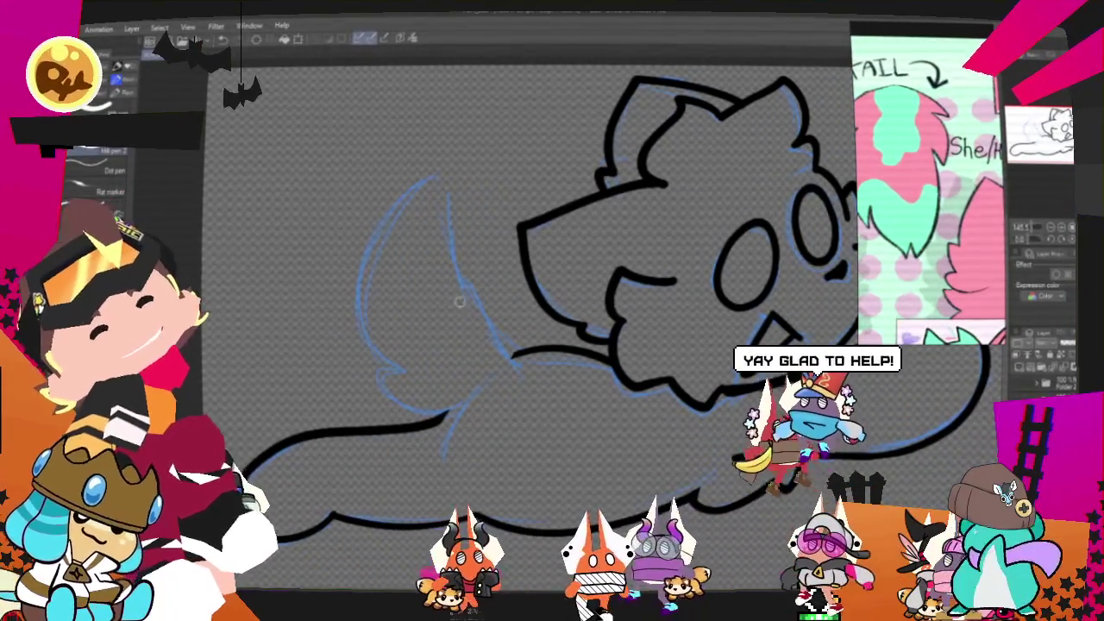
pyautogui.hotkey('ctrl', 'z')
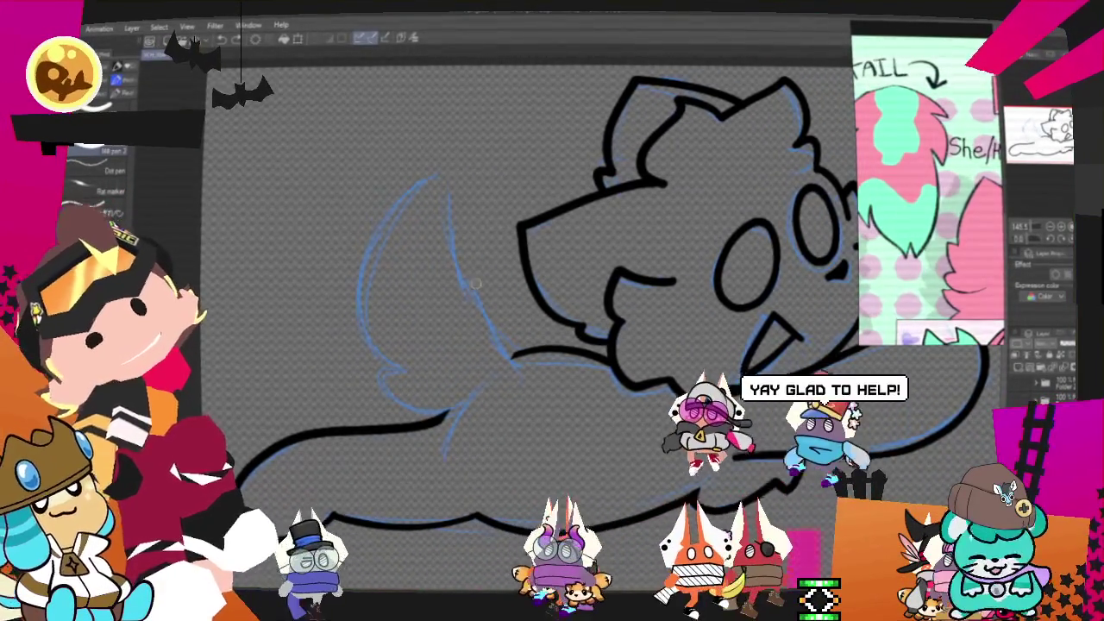
pyautogui.moveTo(430, 180); pyautogui.dragTo(470, 306)
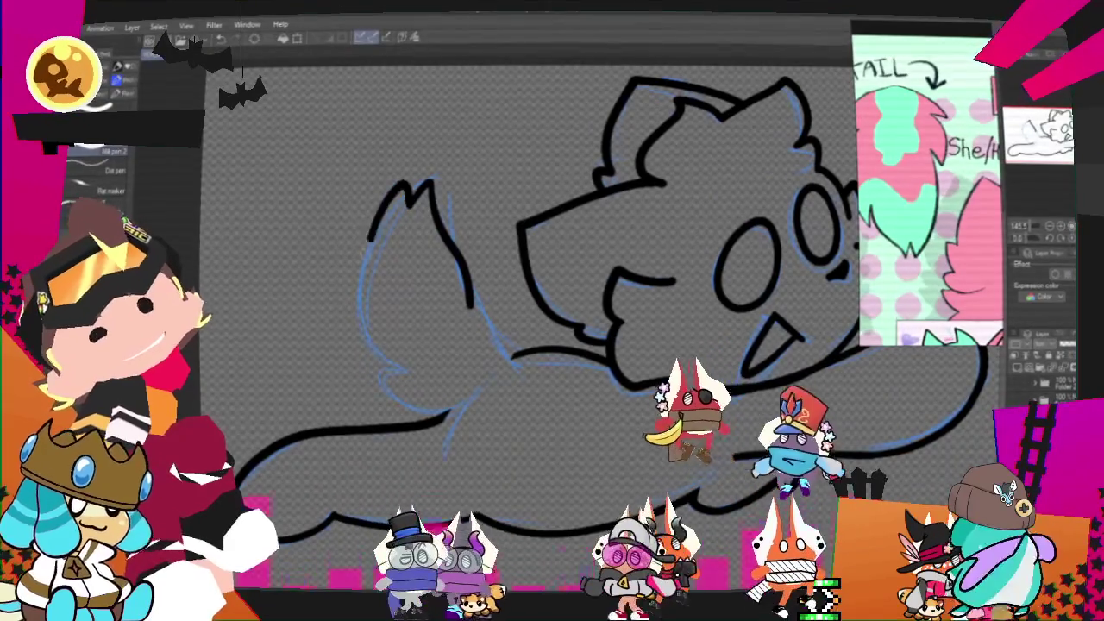
pyautogui.moveTo(431, 181); pyautogui.dragTo(367, 340)
pyautogui.hotkey('ctrl', 'z')
pyautogui.moveTo(431, 181); pyautogui.dragTo(367, 341)
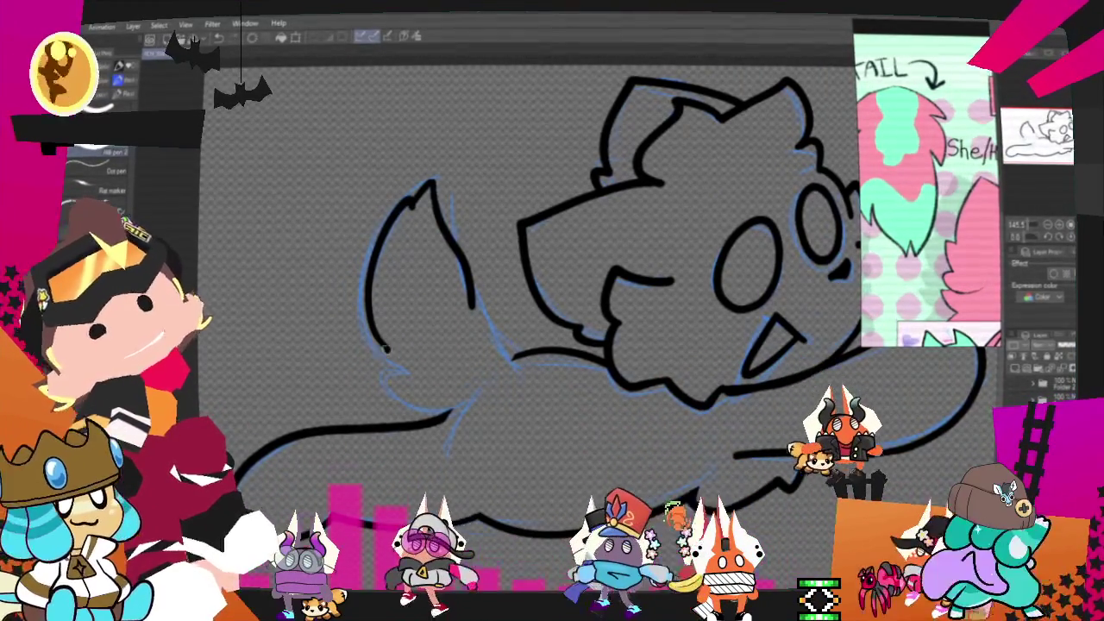
pyautogui.moveTo(366, 349); pyautogui.dragTo(449, 396)
pyautogui.hotkey('ctrl', 'z')
pyautogui.moveTo(367, 349); pyautogui.dragTo(448, 395)
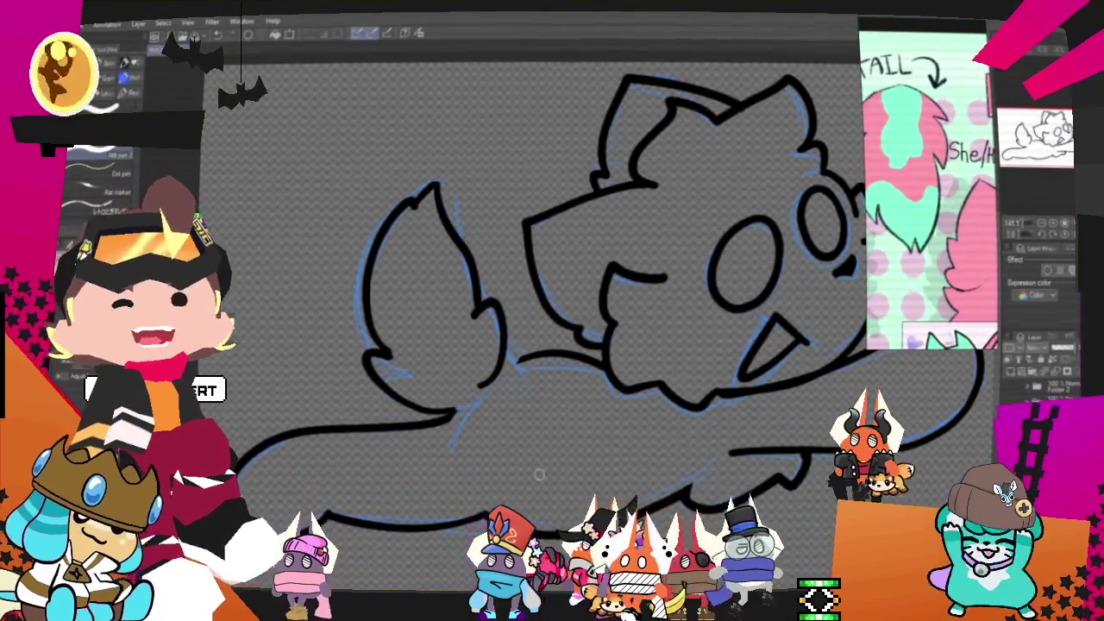
pyautogui.hotkey('ctrl', 'z')
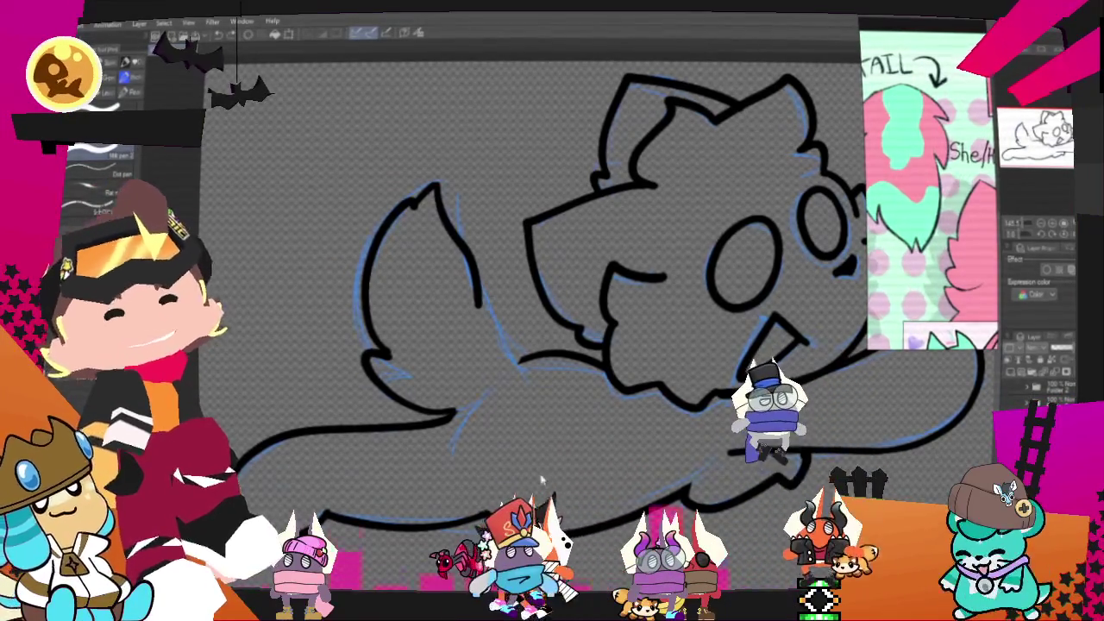
pyautogui.hotkey('ctrl', 'z')
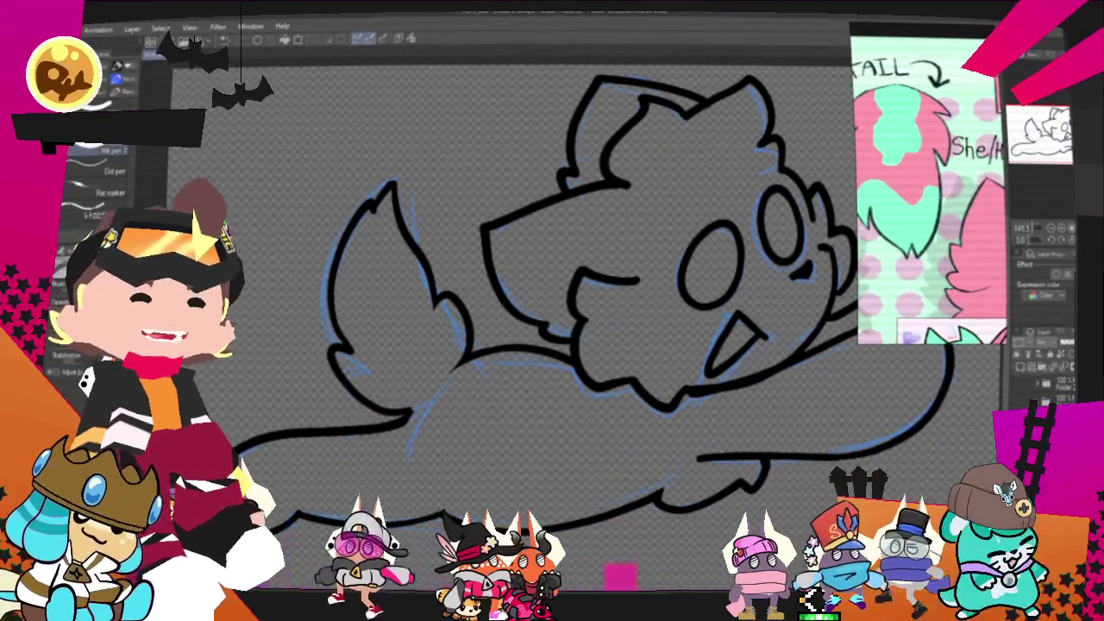
pyautogui.hotkey('ctrl', '-')
pyautogui.scroll(5, 655, 200)
pyautogui.scroll(-3, 654, 200)
pyautogui.scroll(5, 494, 302)
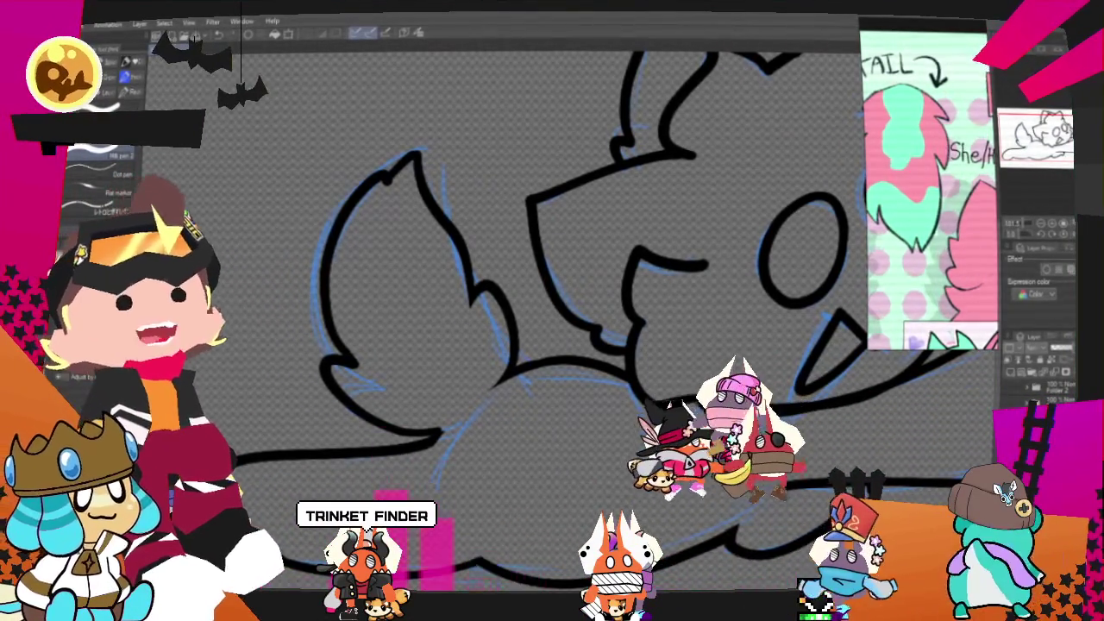
pyautogui.scroll(-5, 462, 425)
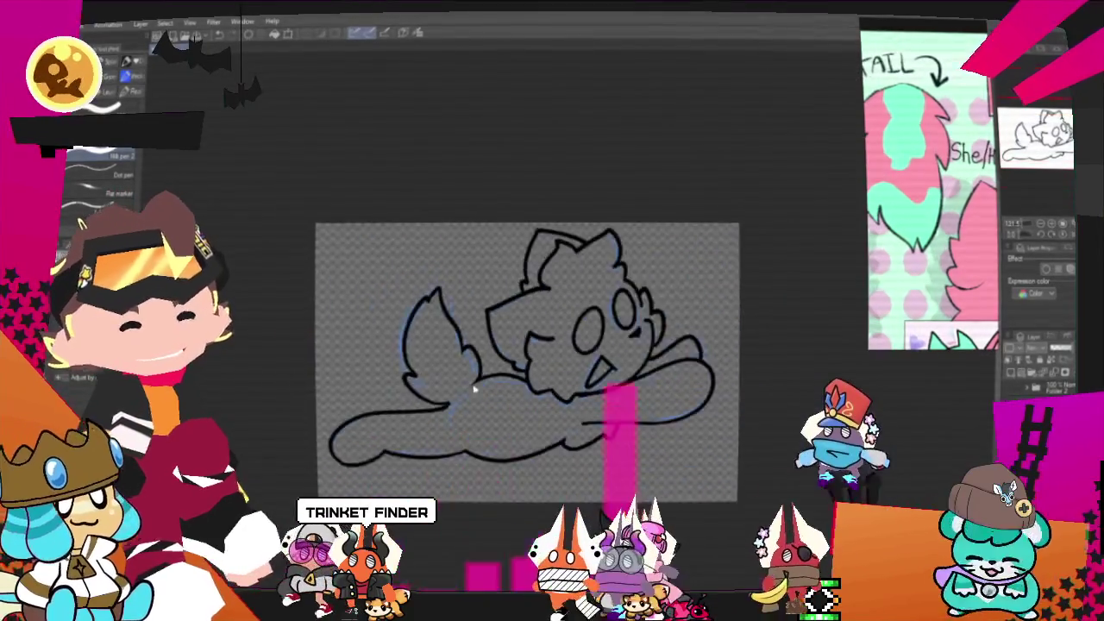
pyautogui.scroll(-1, 465, 388)
pyautogui.scroll(3, 517, 393)
pyautogui.scroll(3, 543, 392)
pyautogui.scroll(-2, 552, 401)
pyautogui.scroll(3, 578, 414)
pyautogui.scroll(-2, 570, 420)
pyautogui.scroll(1, 561, 420)
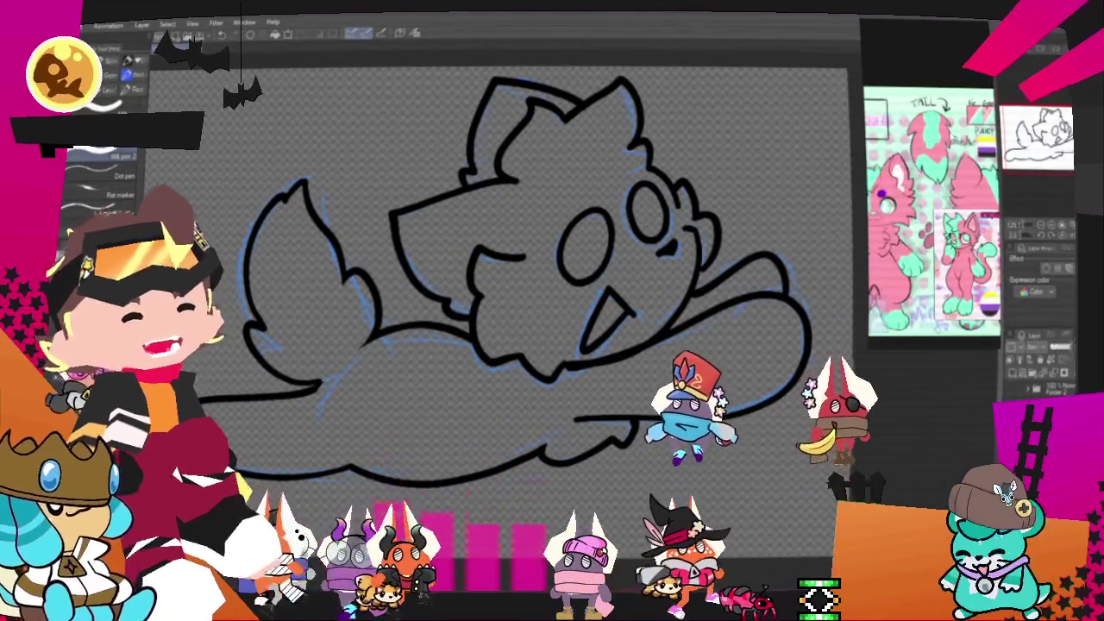
pyautogui.scroll(-2, 582, 225)
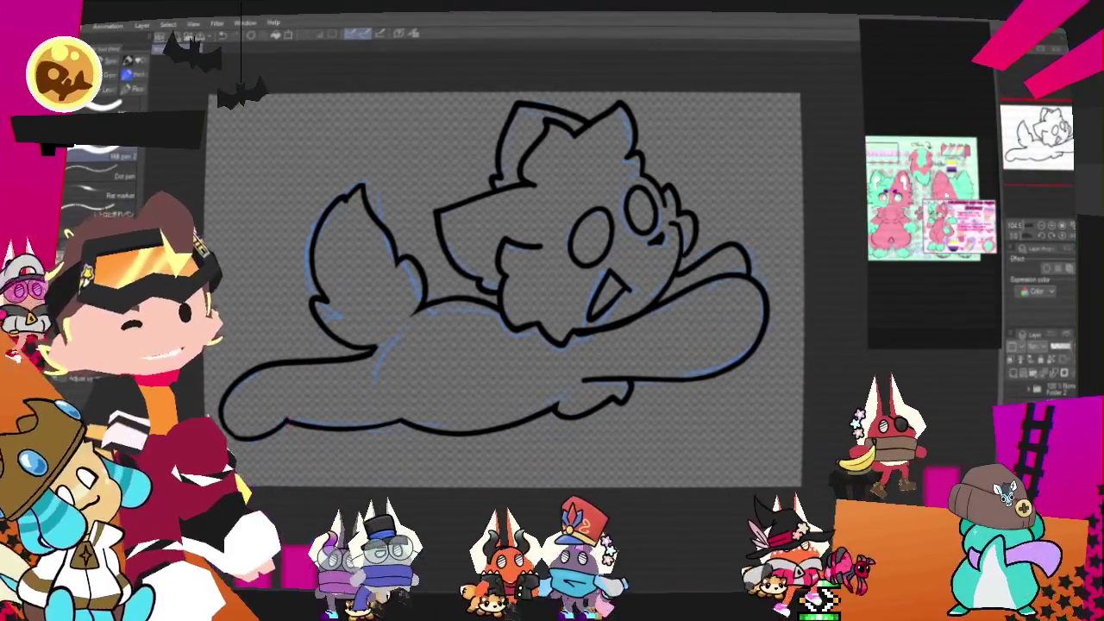
pyautogui.scroll(2, 932, 199)
pyautogui.scroll(-3, 962, 191)
pyautogui.scroll(3, 962, 191)
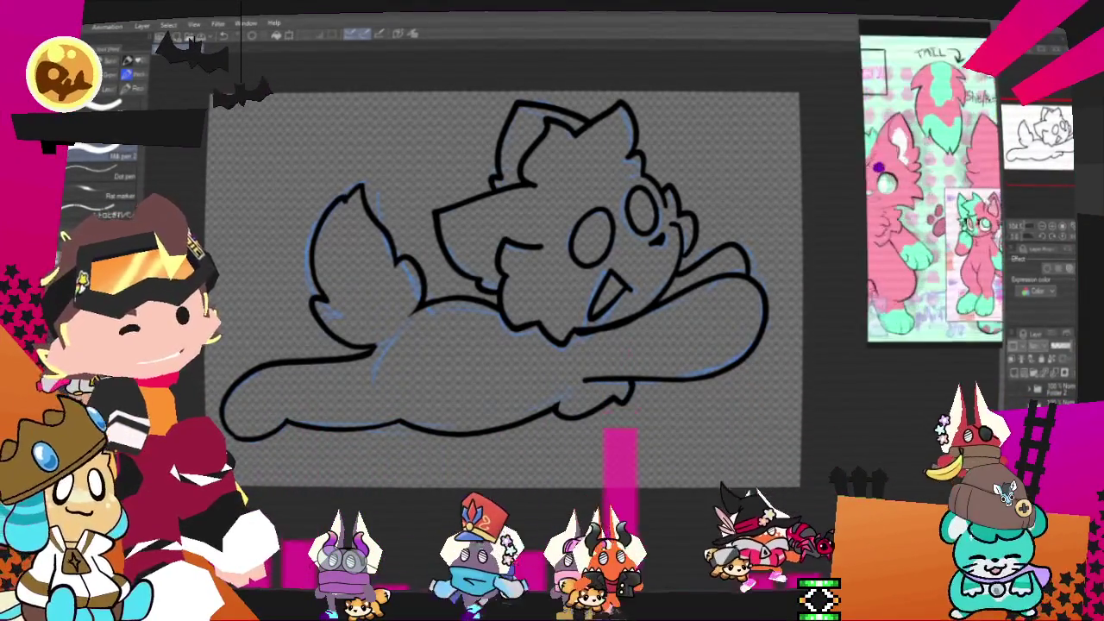
pyautogui.scroll(1, 621, 332)
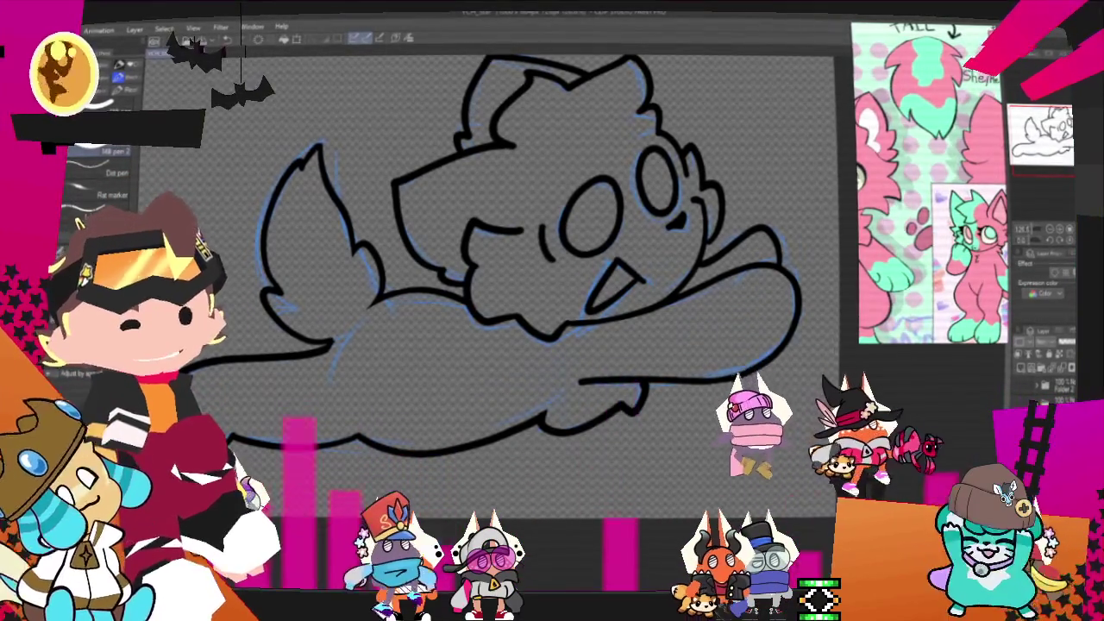
pyautogui.click(1024, 377)
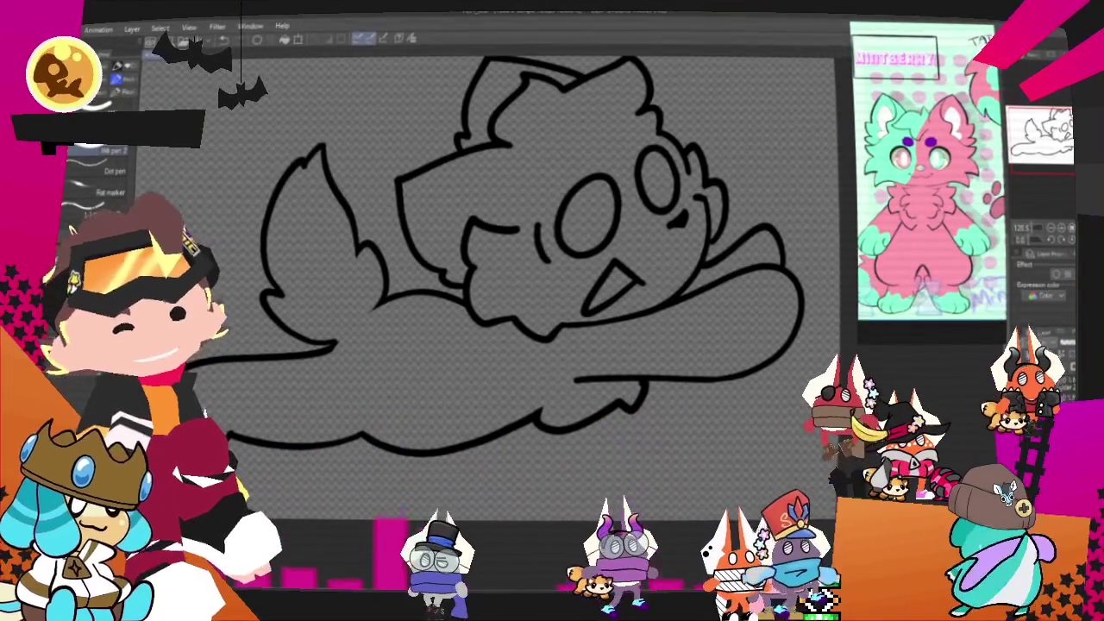
# Step: Fill the tail, lower body and head with the pink base colour
pyautogui.click(522, 315)
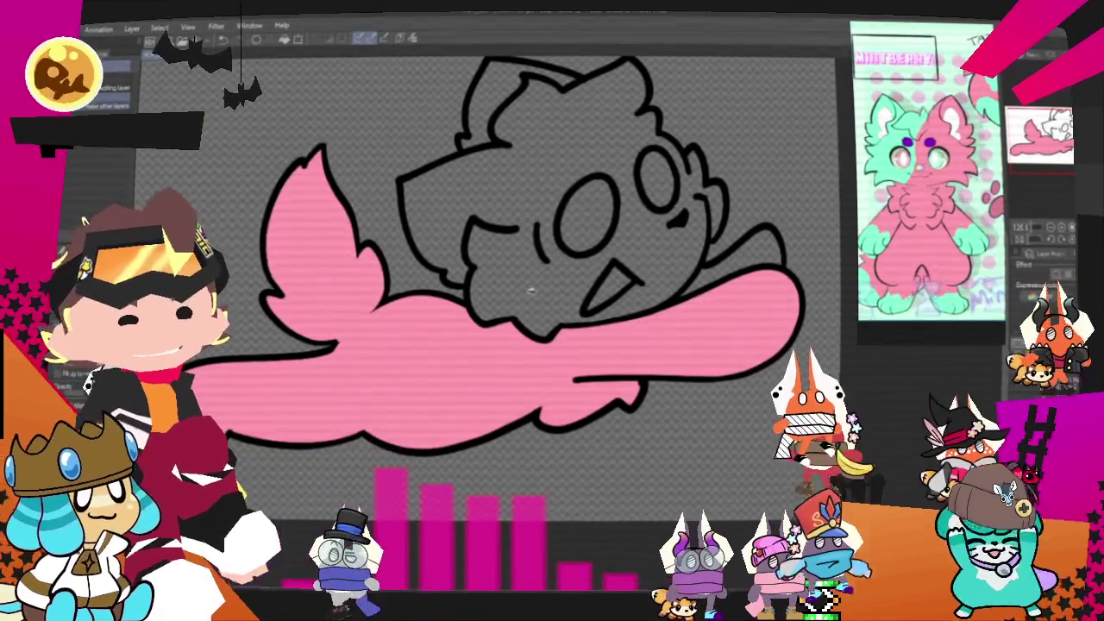
pyautogui.click(530, 291)
pyautogui.scroll(-2, 563, 155)
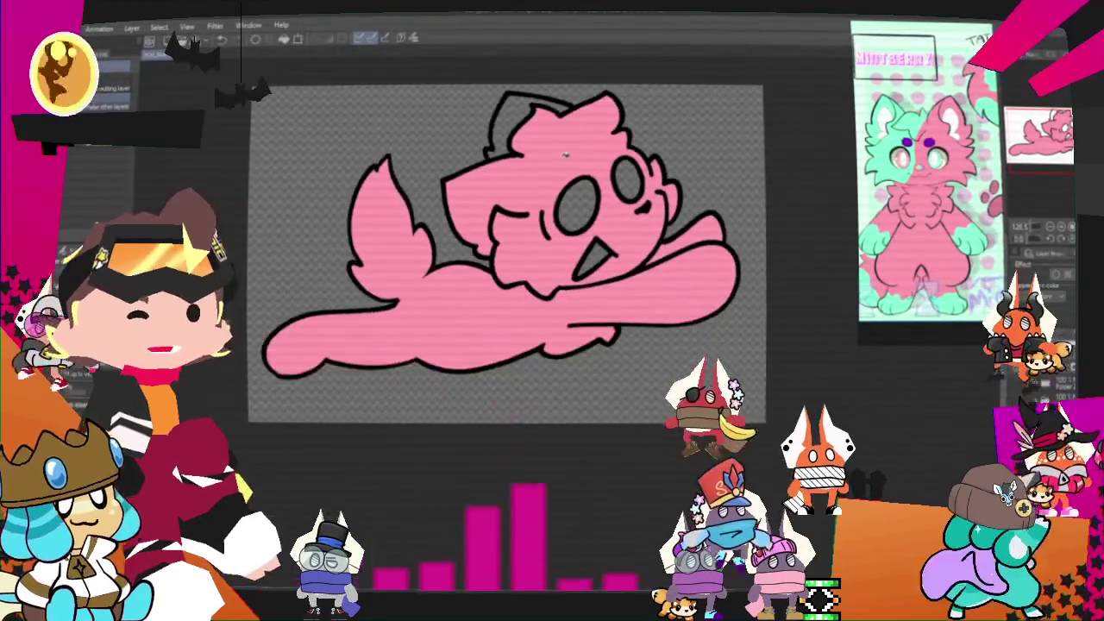
pyautogui.scroll(1, 563, 156)
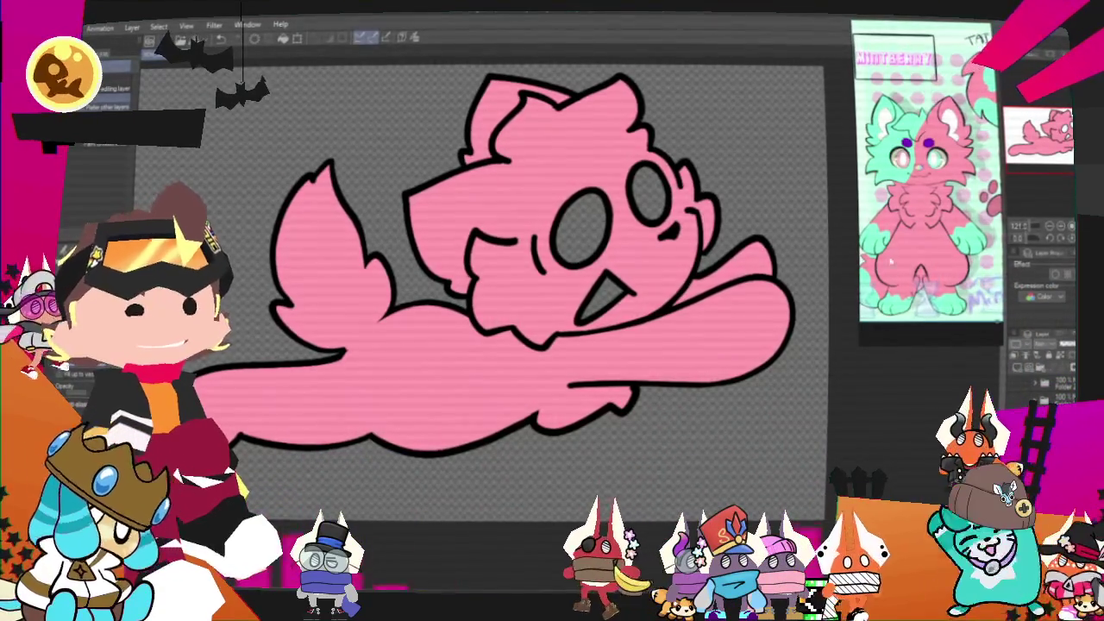